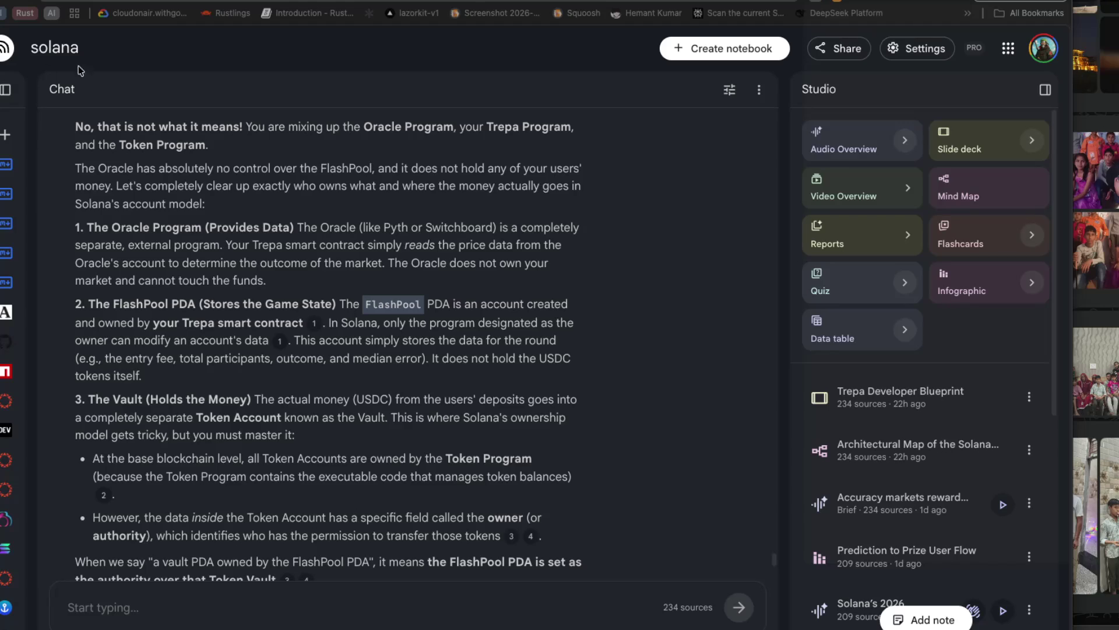
Highlight the FlashPool PDA explanation and who creates and owns the PDA.
left_click_drag(222, 245, 285, 245)
scroll(309, 268, "down", 1)
mouse_move(339, 288)
left_mouse_down()
mouse_move(554, 287)
mouse_move(269, 322)
mouse_move(151, 322)
mouse_move(390, 309)
left_mouse_up()
left_click(135, 318)
left_click(432, 308)
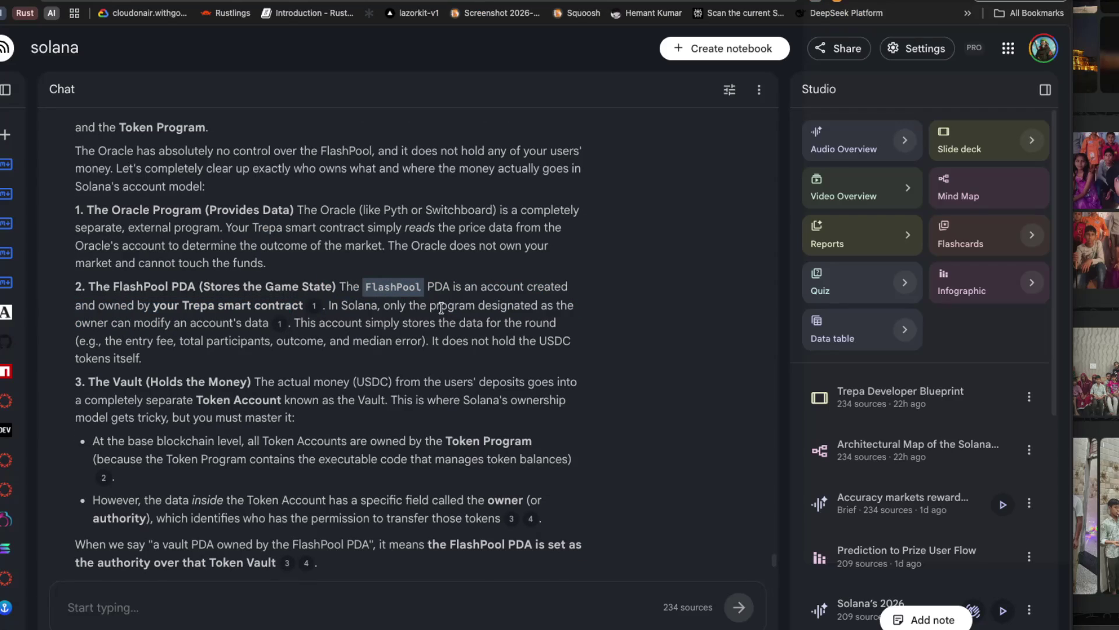
scroll(304, 336, "down", 1)
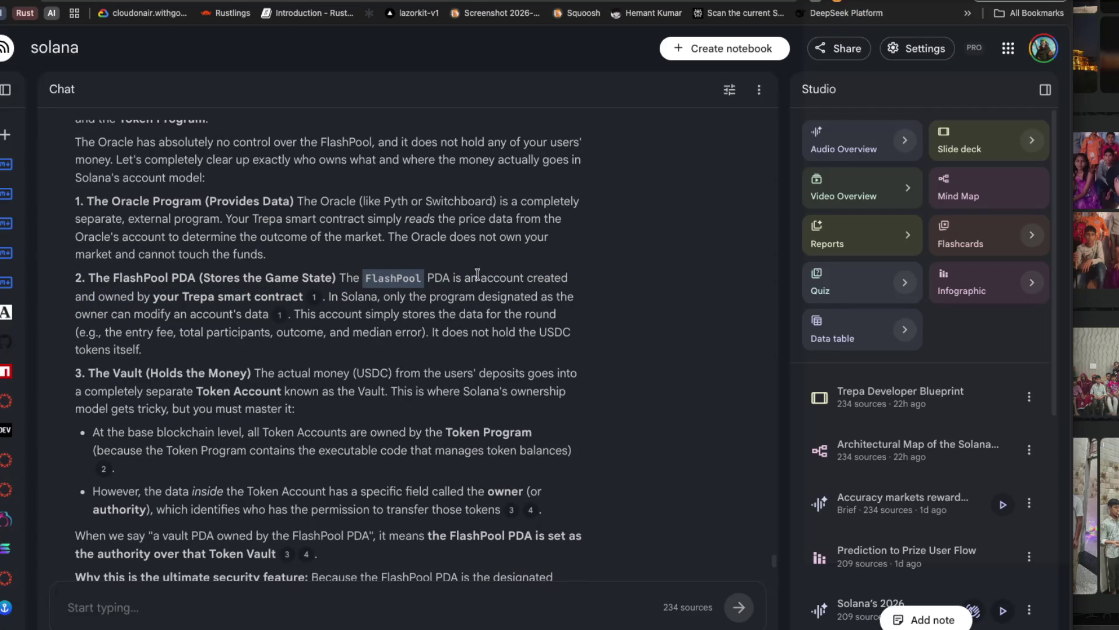
mouse_move(429, 278)
left_mouse_down()
mouse_move(476, 279)
mouse_move(147, 302)
mouse_move(268, 298)
left_mouse_up()
scroll(348, 299, "down", 1)
left_click(430, 282)
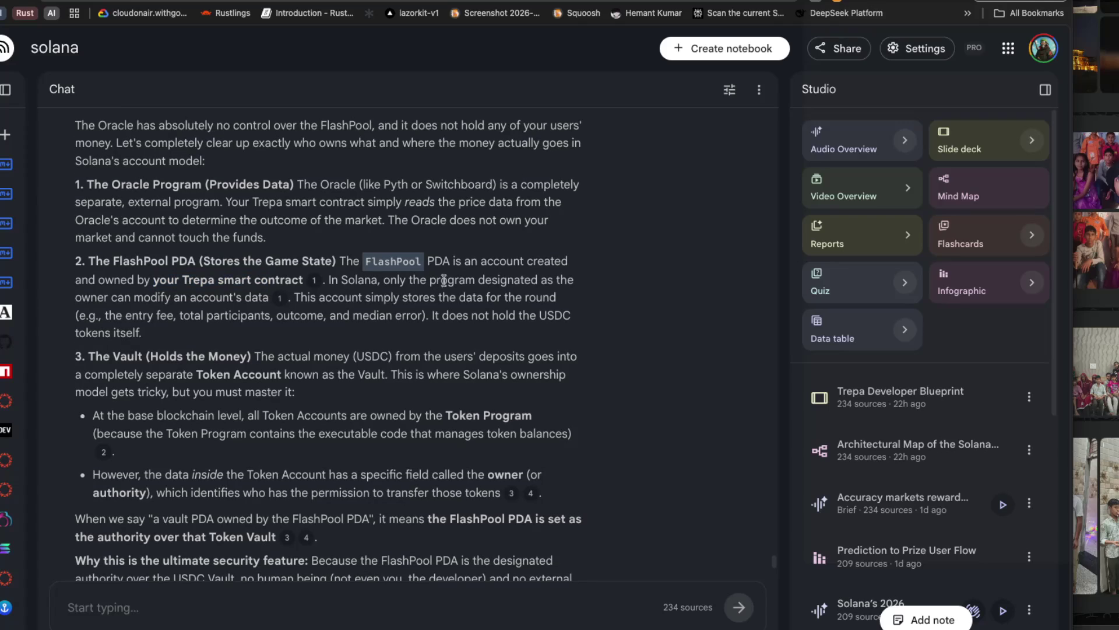
Highlight the designated owner program line and the example round's outcome and median error.
mouse_move(477, 281)
left_mouse_down()
mouse_move(549, 282)
mouse_move(117, 300)
mouse_move(525, 299)
mouse_move(222, 314)
left_mouse_up()
left_click(198, 321)
left_click_drag(108, 315, 164, 315)
left_click(181, 316)
left_click_drag(290, 315, 563, 316)
left_click(434, 316)
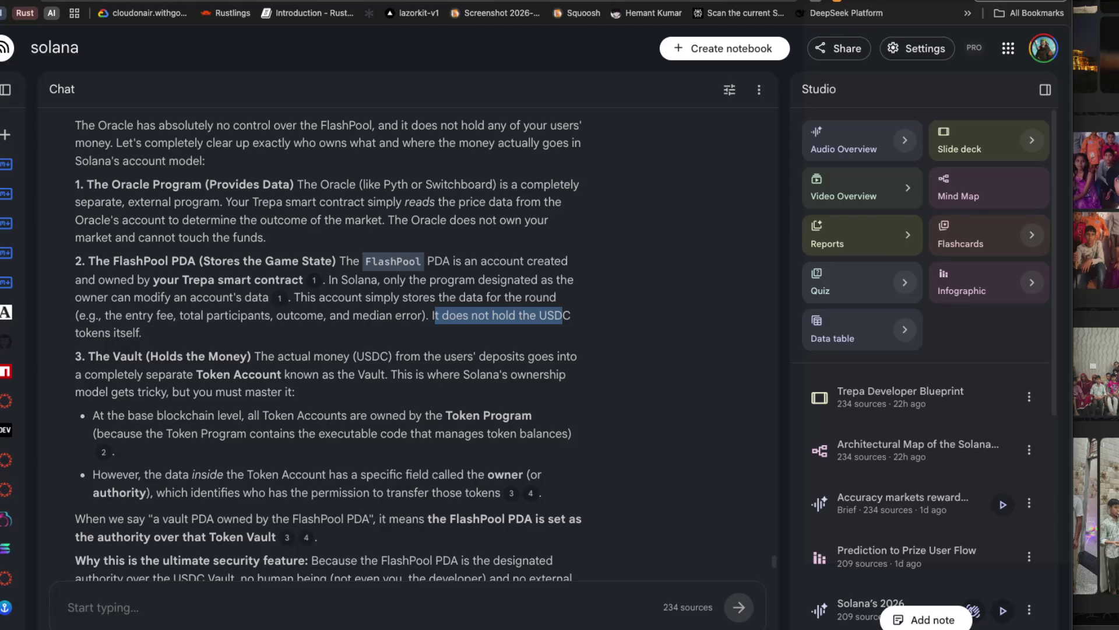
Jump to the already open Excalidraw whiteboard by searching 'exc' in a new tab.
key("ctrl+Tab")
key("ctrl+t")
type("exc")
key("Return")
Raise the elbow arrow's horizontal segment and stretch the purple note box's top edge upward.
scroll(462, 202, "down", 10)
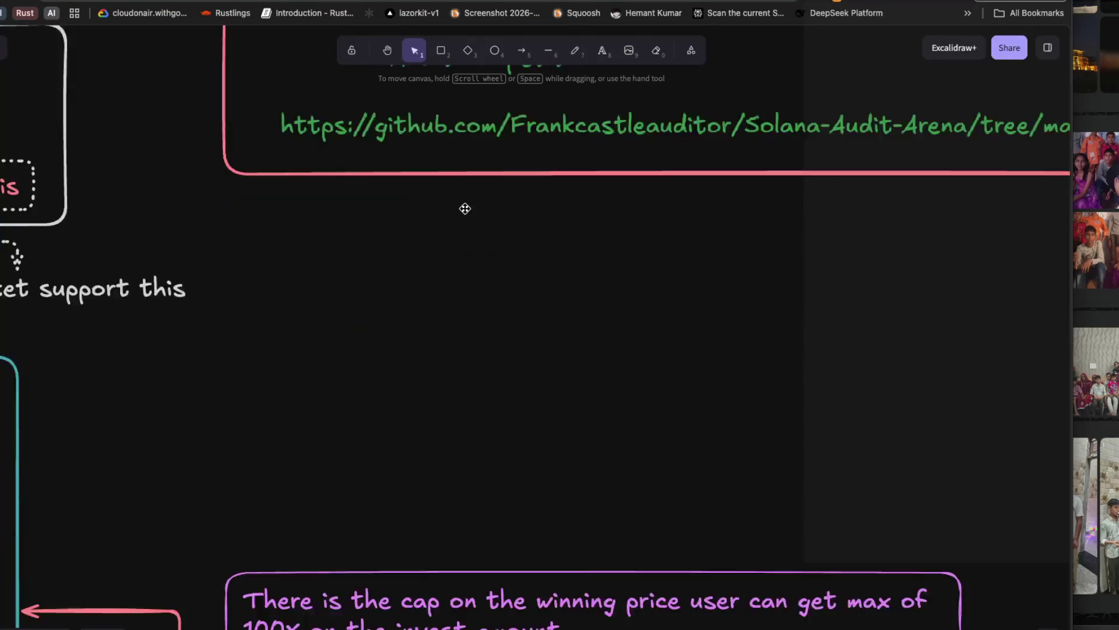
scroll(492, 243, "down", 15, "ctrl")
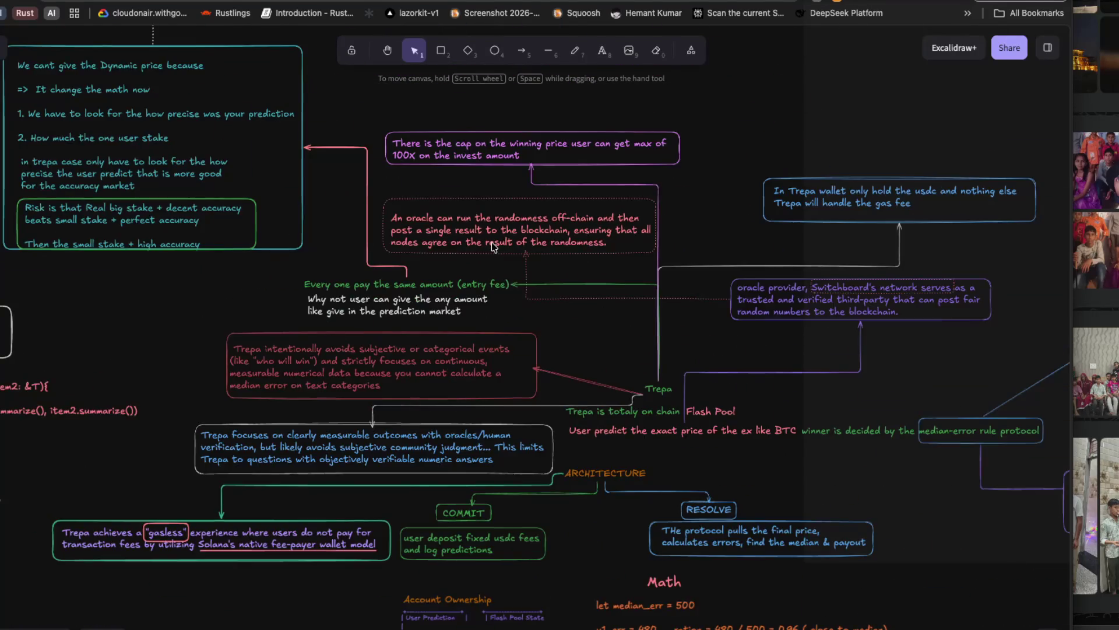
scroll(444, 304, "right", 5)
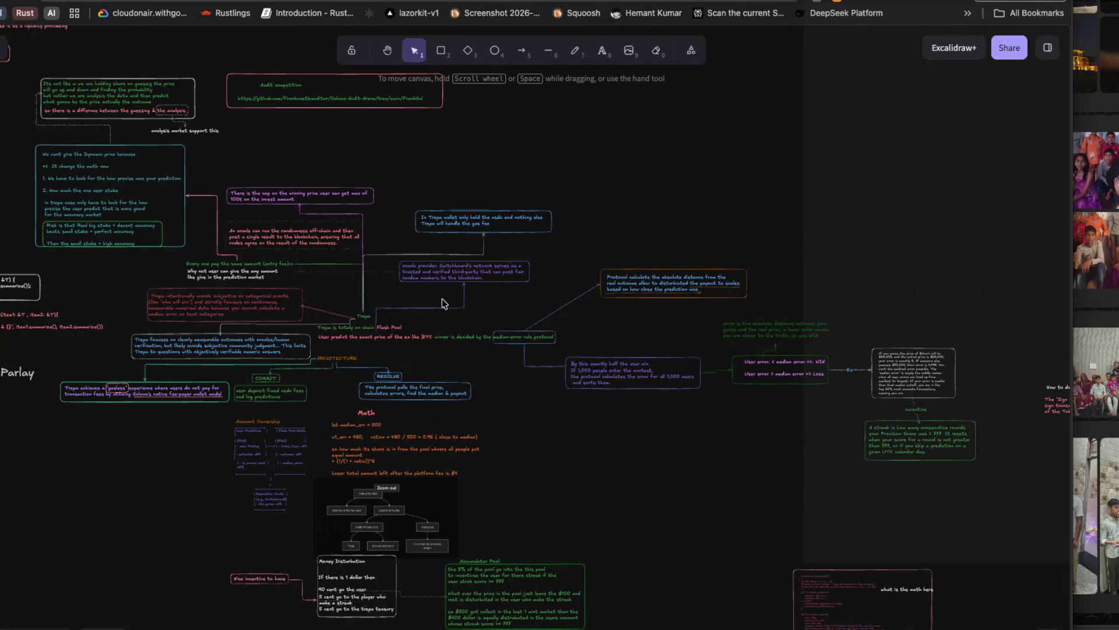
scroll(441, 303, "right", 3)
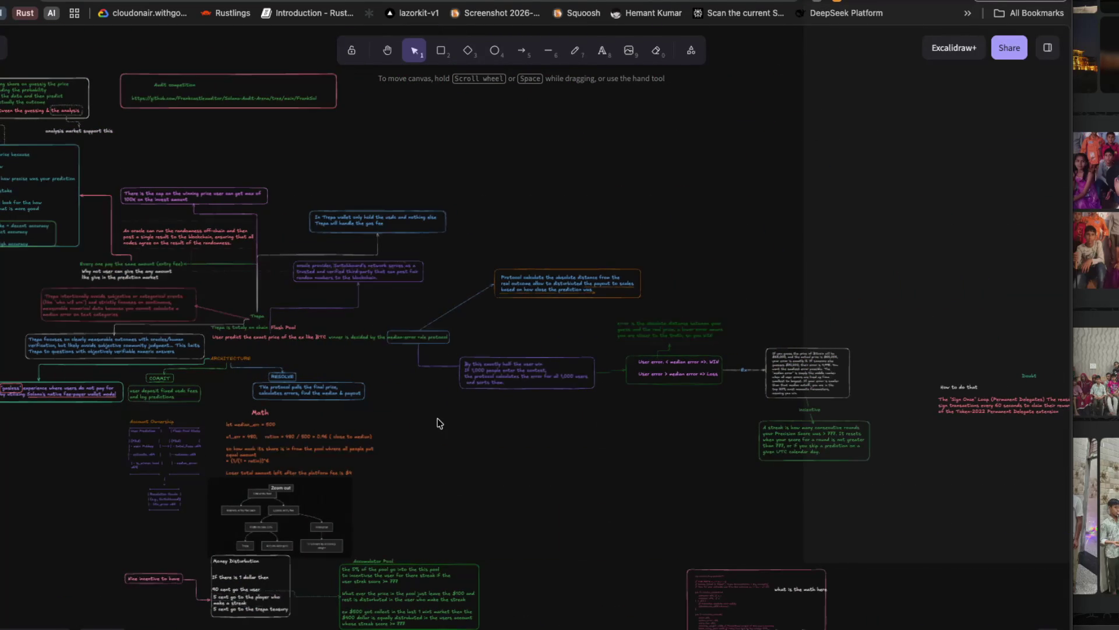
scroll(437, 418, "up", 3, "ctrl")
scroll(437, 417, "up", 3, "ctrl")
scroll(439, 417, "up", 3, "ctrl")
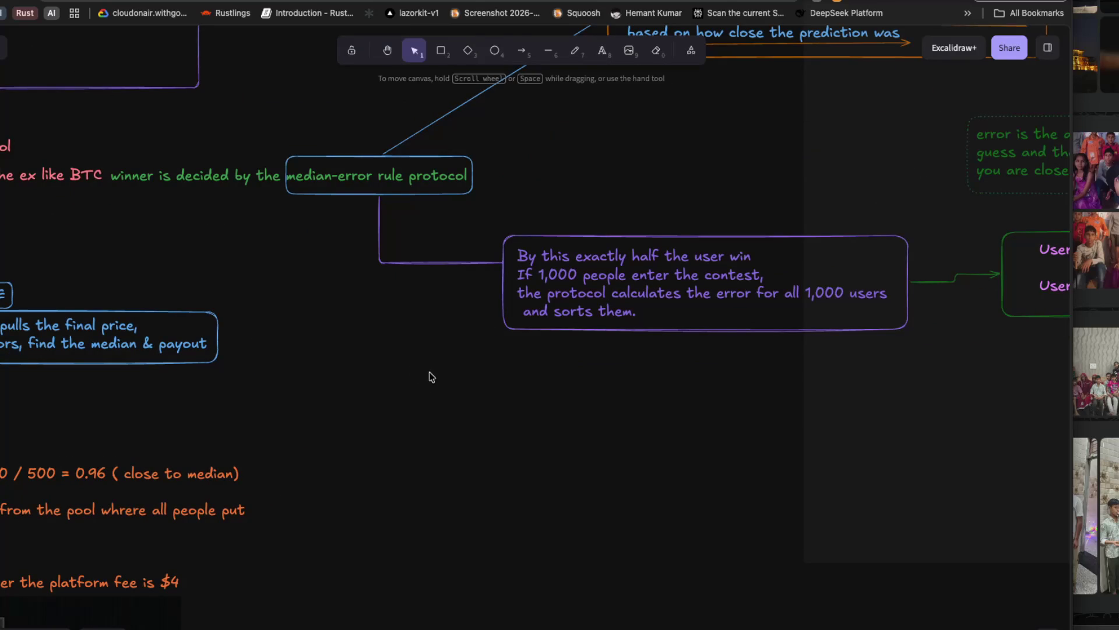
left_click_drag(443, 262, 443, 227)
left_click(609, 237)
mouse_move(609, 237)
left_mouse_down()
mouse_move(609, 204)
mouse_move(610, 223)
left_mouse_up()
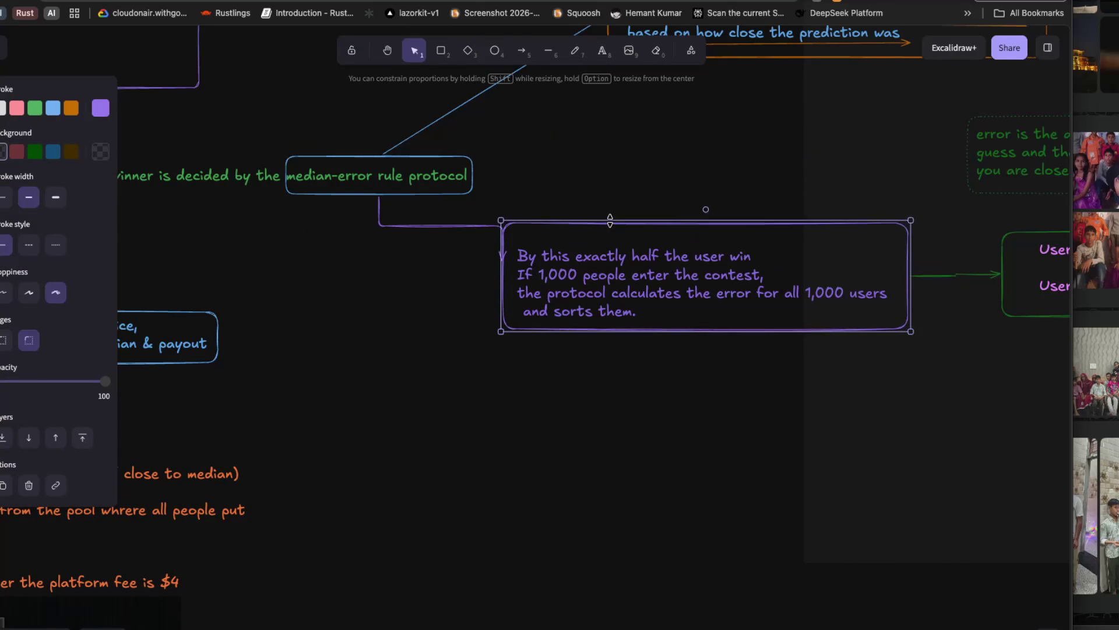
left_click(612, 243)
Stack 'By this exactly half' above 'If 1,000 people' inside the moved purple box.
mouse_move(575, 252)
left_mouse_down()
mouse_move(574, 229)
mouse_move(602, 207)
mouse_move(617, 171)
left_mouse_up()
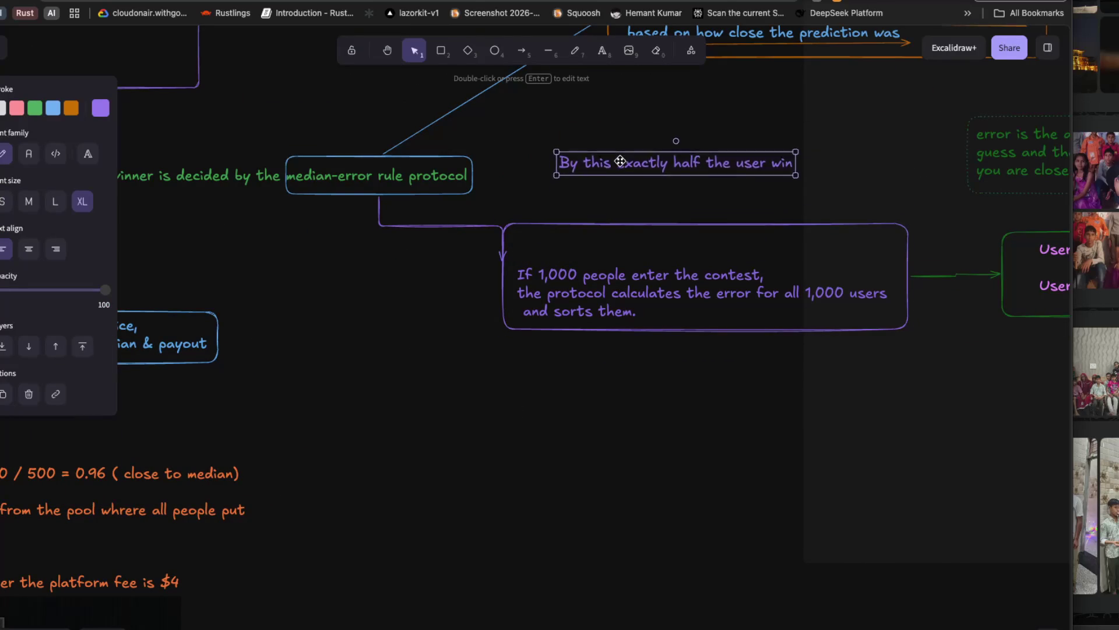
left_click(635, 235)
left_click(636, 235)
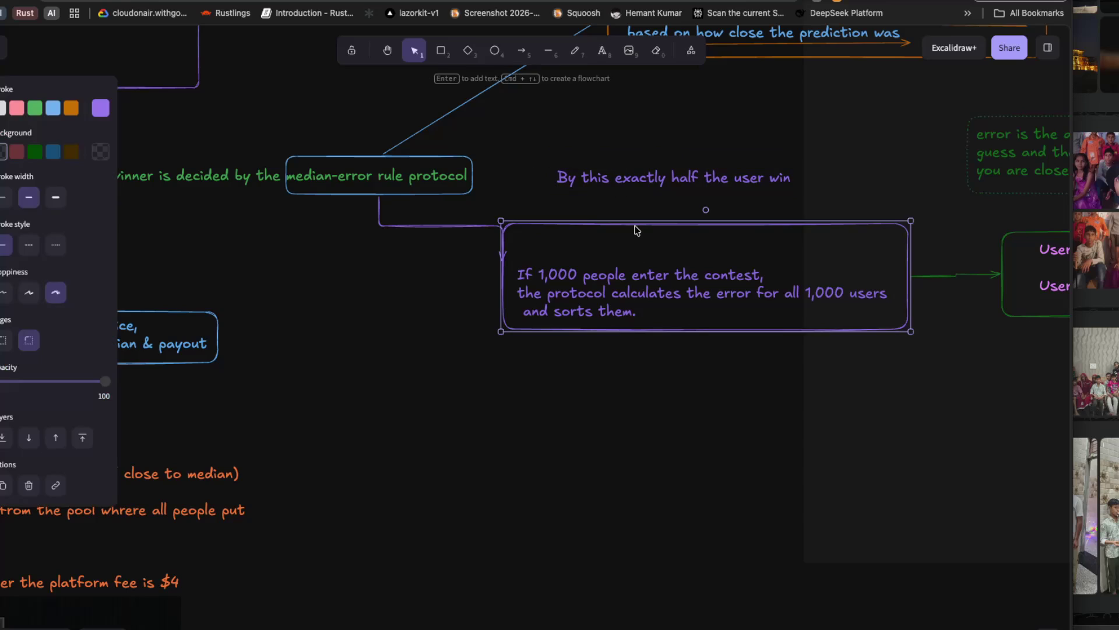
left_click_drag(638, 246, 645, 179)
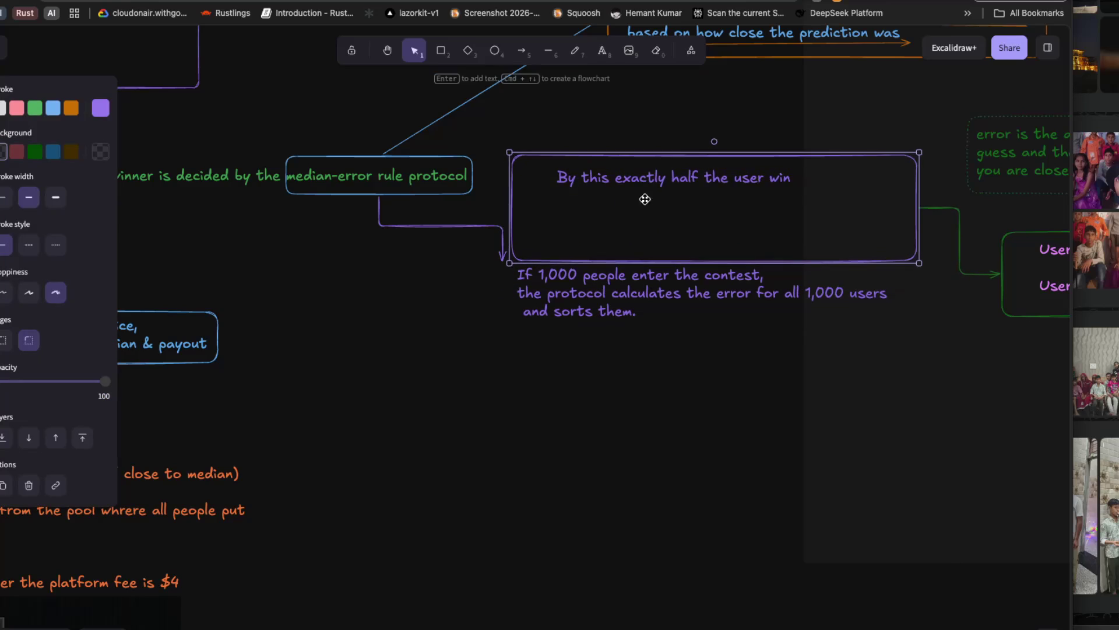
left_click_drag(635, 288, 646, 223)
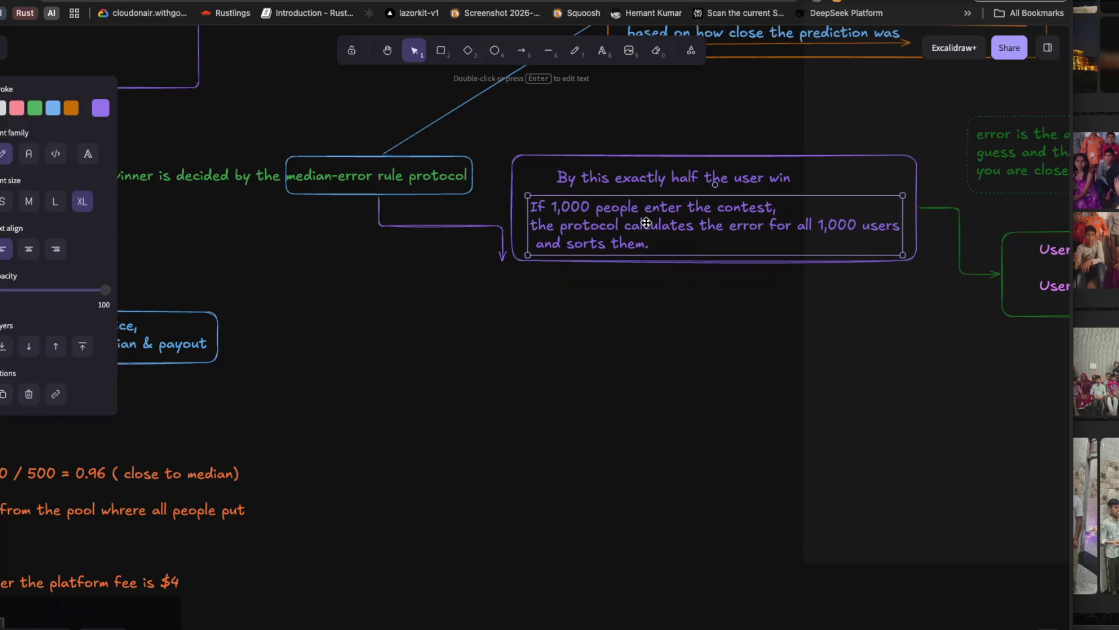
left_click(648, 323)
Reattach the median-error arrow so it points at the purple box's left edge.
left_click(503, 257)
mouse_move(503, 261)
left_mouse_down()
mouse_move(528, 228)
mouse_move(510, 209)
left_mouse_up()
left_click(508, 293)
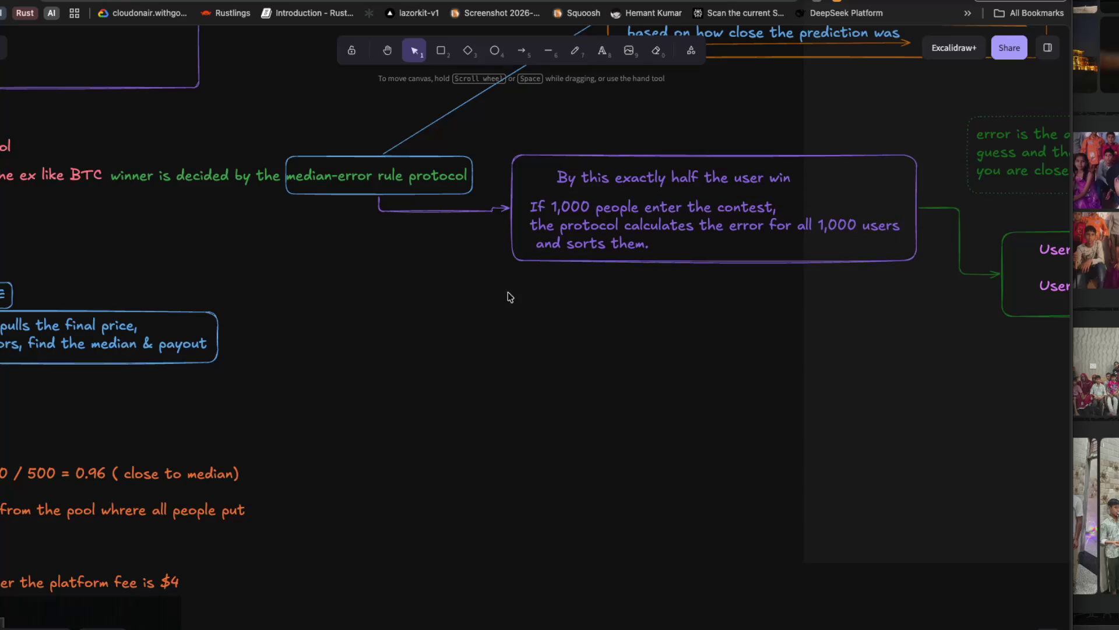
Add a 'FlashPool' text label on the empty canvas below the median note.
scroll(359, 376, "left", 3)
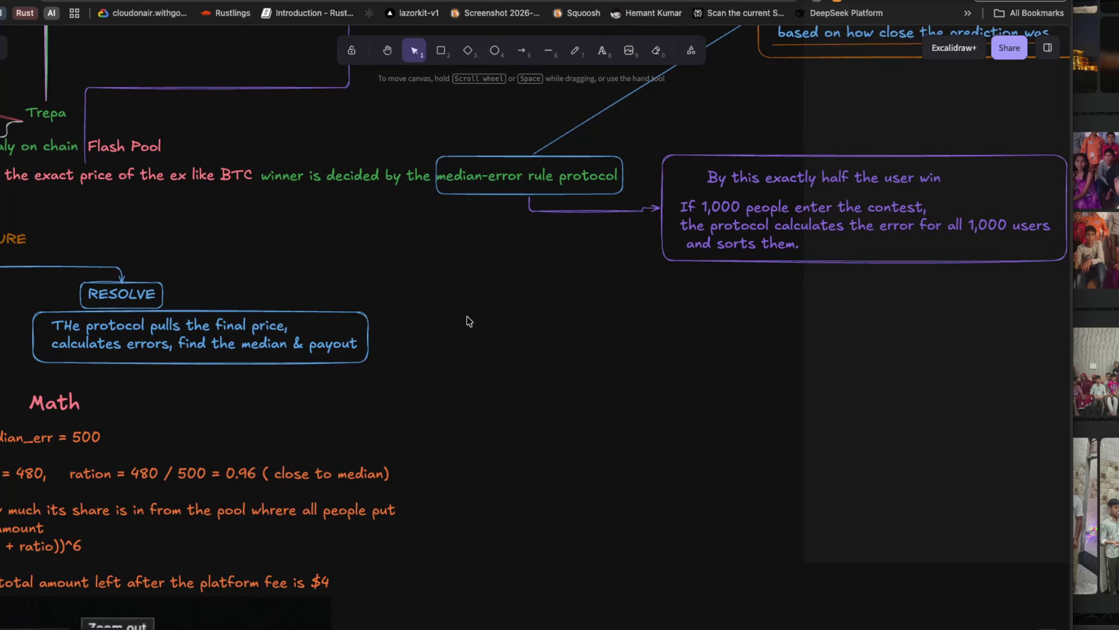
double_click(505, 314)
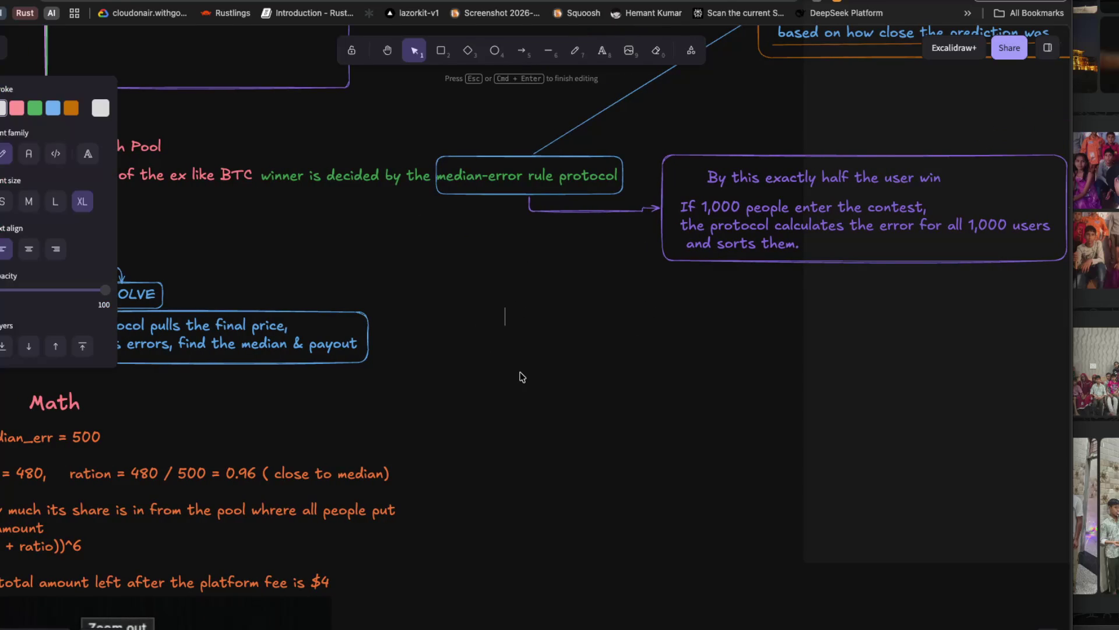
type("Flash")
key("BackSpace")
key("BackSpace")
key("BackSpace")
key("BackSpace")
type("lashP")
type("ool")
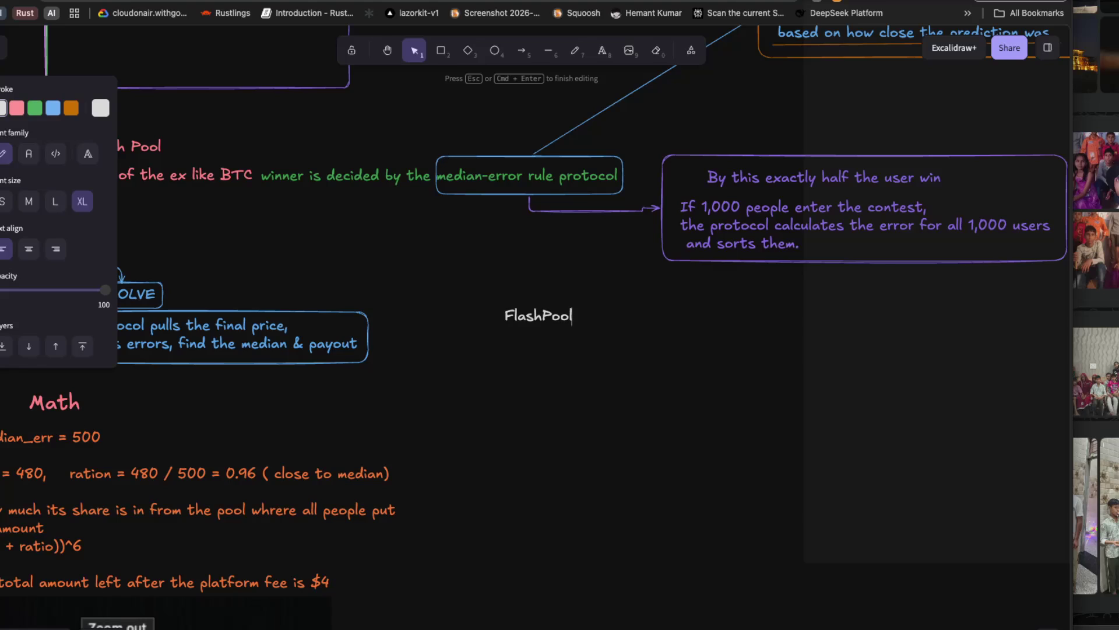
type(" (")
key("BackSpace")
key("BackSpace")
key("Return")
key("Escape")
left_click(482, 376)
double_click(505, 344)
left_click(495, 356)
Place a '(Store The Poolstate)' subtitle directly under FlashPool, then switch to the solana kit search.
double_click(497, 355)
type("Sut")
key("BackSpace")
key("BackSpace")
type("tre")
key("BackSpace")
key("BackSpace")
type("ore THe p")
key("BackSpace")
key("BackSpace")
key("BackSpace")
type("he Pool s")
key("BackSpace")
type("state )")
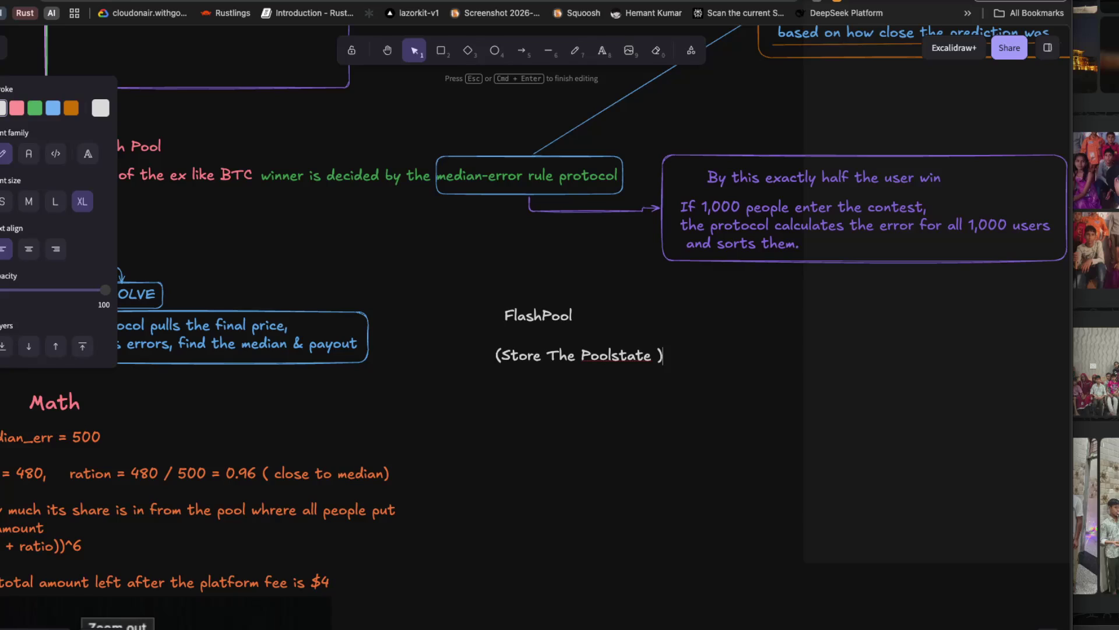
key("Left")
key("BackSpace")
key("Escape")
left_click_drag(563, 355, 535, 332)
left_click(528, 374)
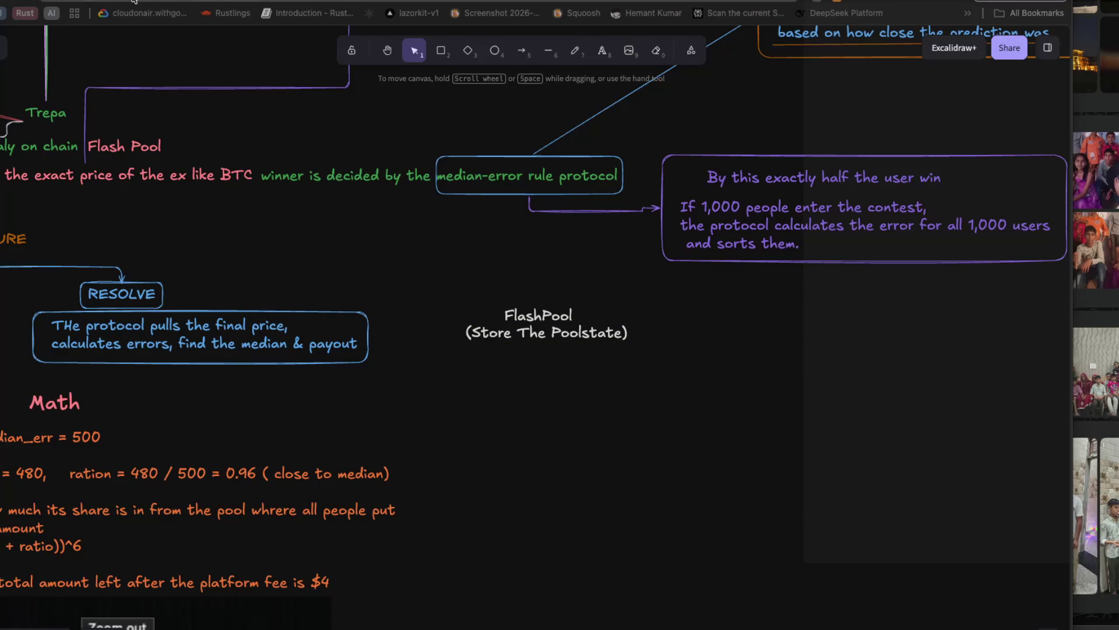
key("ctrl+Tab")
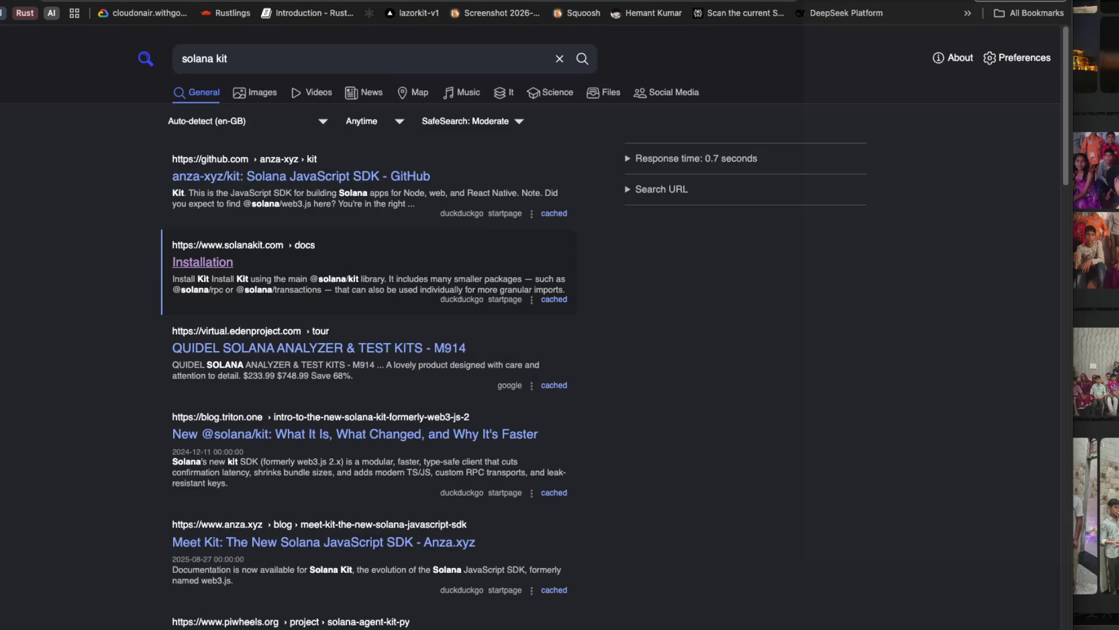
Cycle browser tabs back to the NotebookLM chat on the FlashPool PDA.
key("ctrl+Tab")
key("ctrl+Tab")
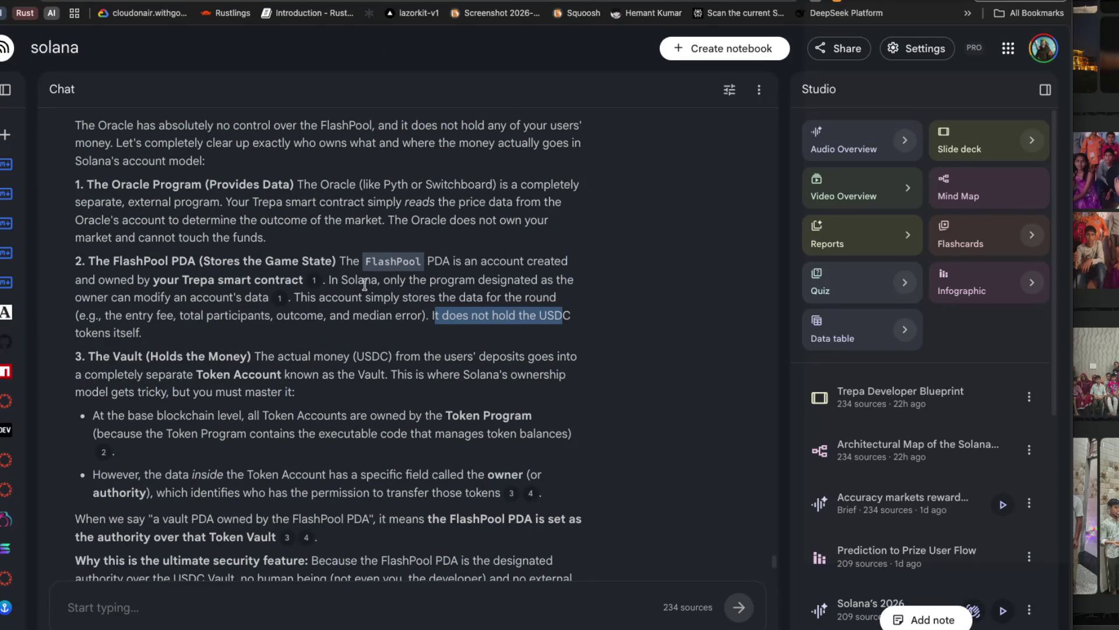
Copy the sentence saying the FlashPool account only stores round data, not USDC, then return to Excalidraw.
left_click(390, 280)
mouse_move(390, 280)
left_mouse_down()
mouse_move(576, 281)
mouse_move(146, 303)
mouse_move(171, 312)
left_mouse_up()
left_click(329, 308)
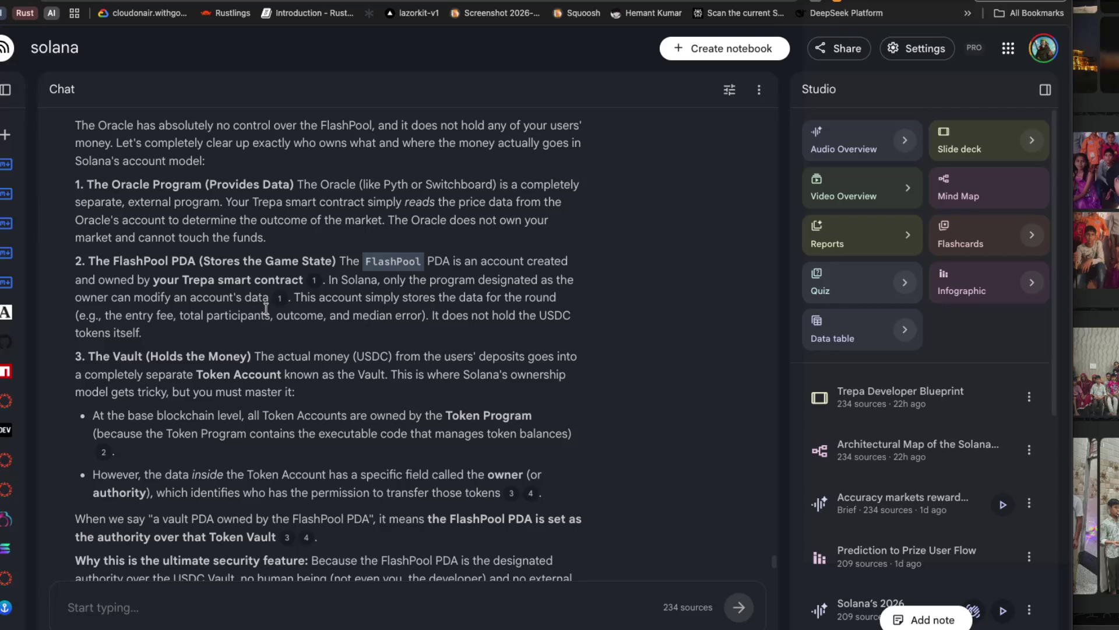
mouse_move(294, 298)
left_mouse_down()
mouse_move(556, 299)
mouse_move(411, 325)
mouse_move(425, 326)
left_mouse_up()
key("super+c")
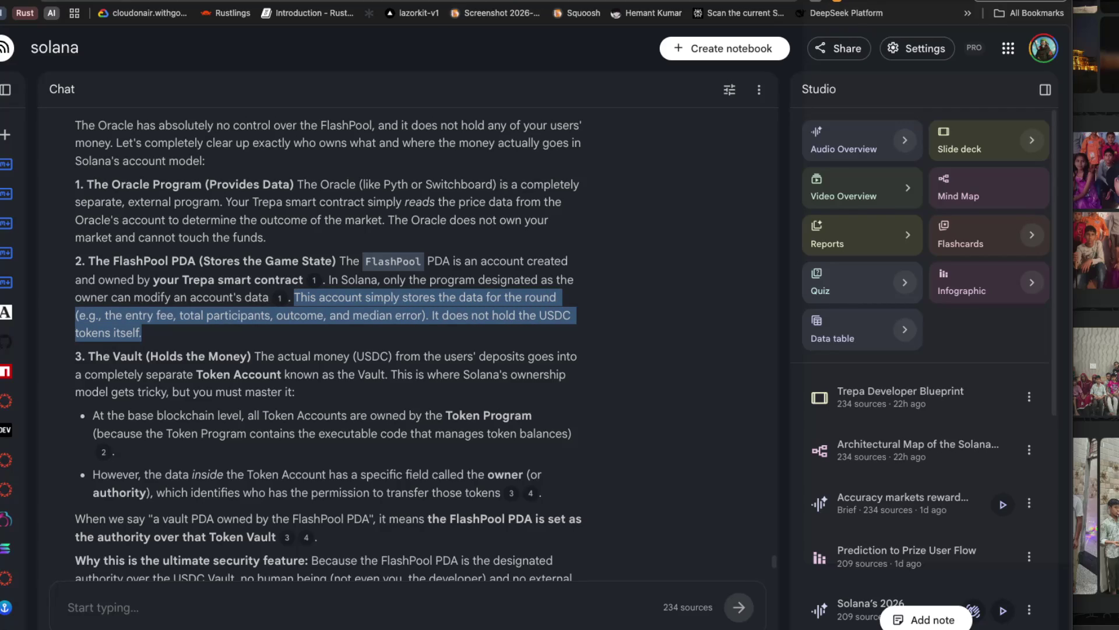
key("ctrl+Tab")
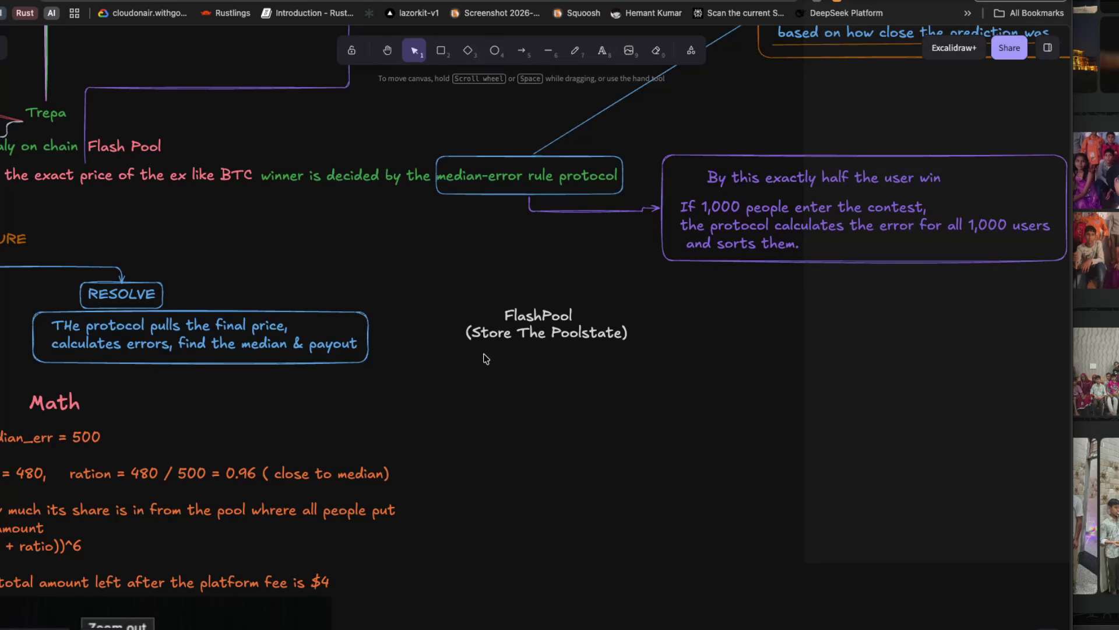
Paste the FlashPool description, narrow it to wrap, and place it under the FlashPool label.
double_click(462, 380)
key("super+v")
key("Escape")
double_click(463, 379)
key("Escape")
left_click_drag(464, 379, 931, 371)
mouse_move(787, 375)
left_mouse_down()
mouse_move(431, 390)
mouse_move(837, 394)
left_mouse_up()
mouse_move(929, 359)
left_mouse_down()
mouse_move(513, 414)
mouse_move(532, 410)
left_mouse_up()
left_click(568, 513)
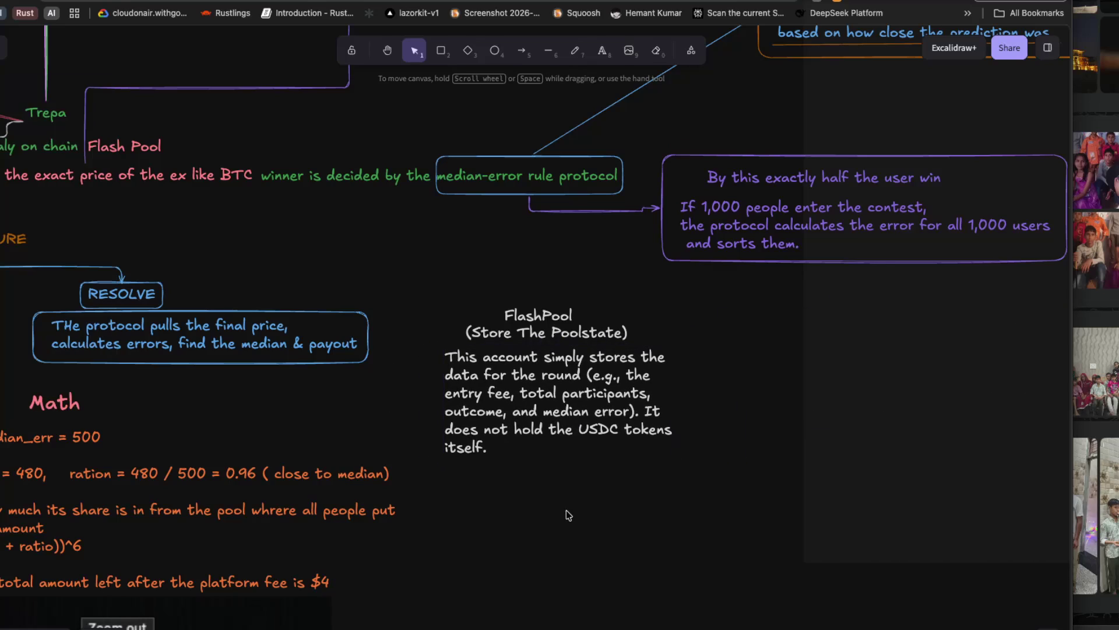
left_click(487, 382)
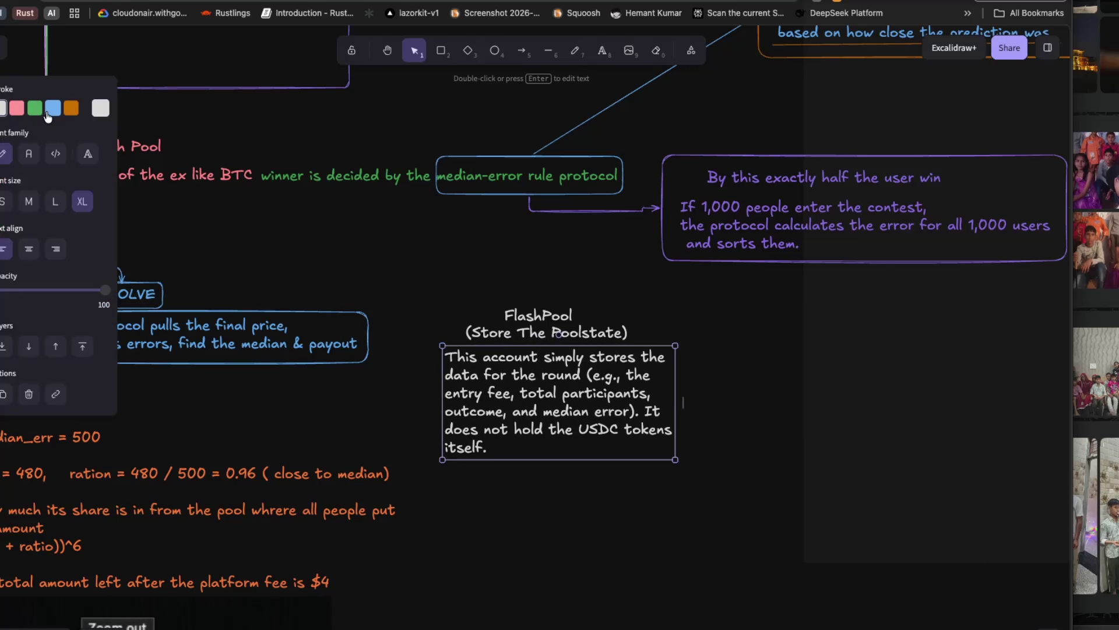
Recolour the description text to the grape shade #da77f2 after trying several greens.
left_click(16, 110)
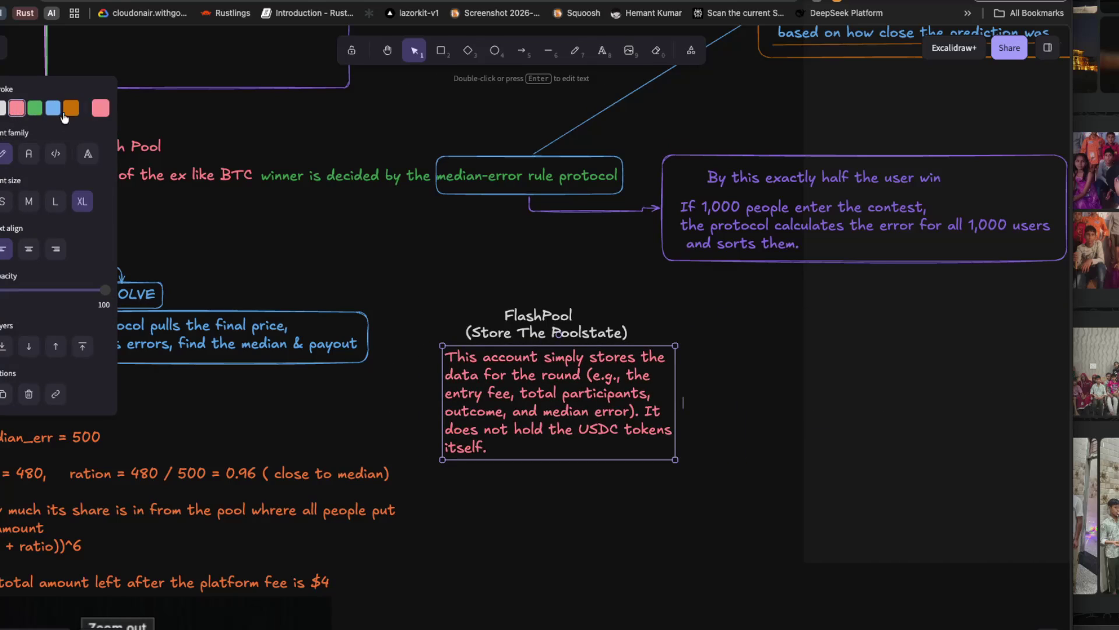
left_click(101, 108)
left_click(177, 224)
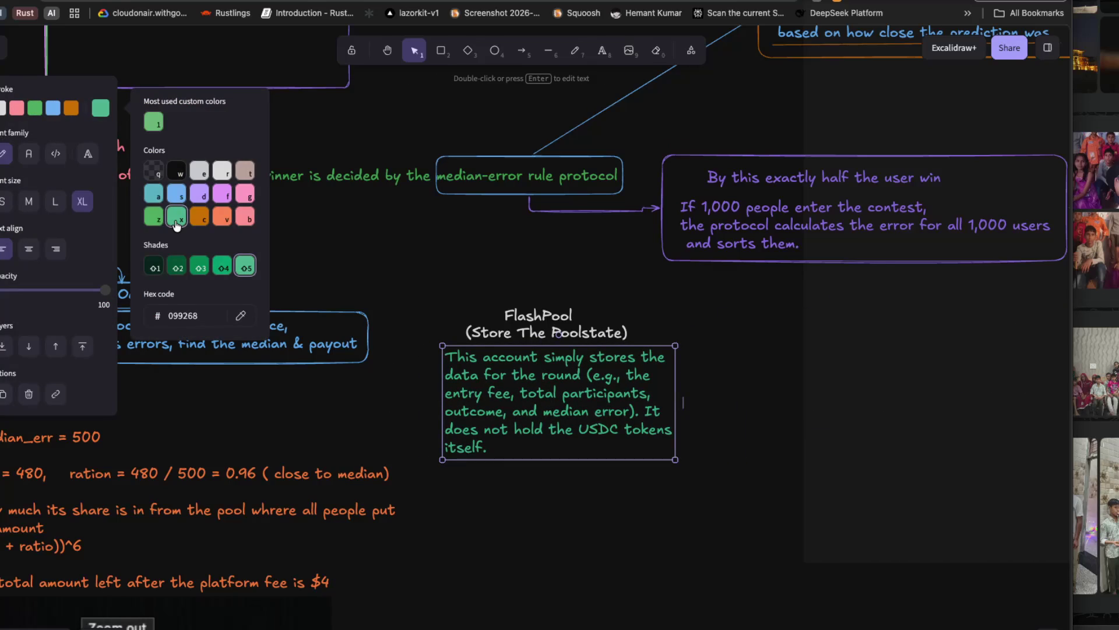
left_click(177, 267)
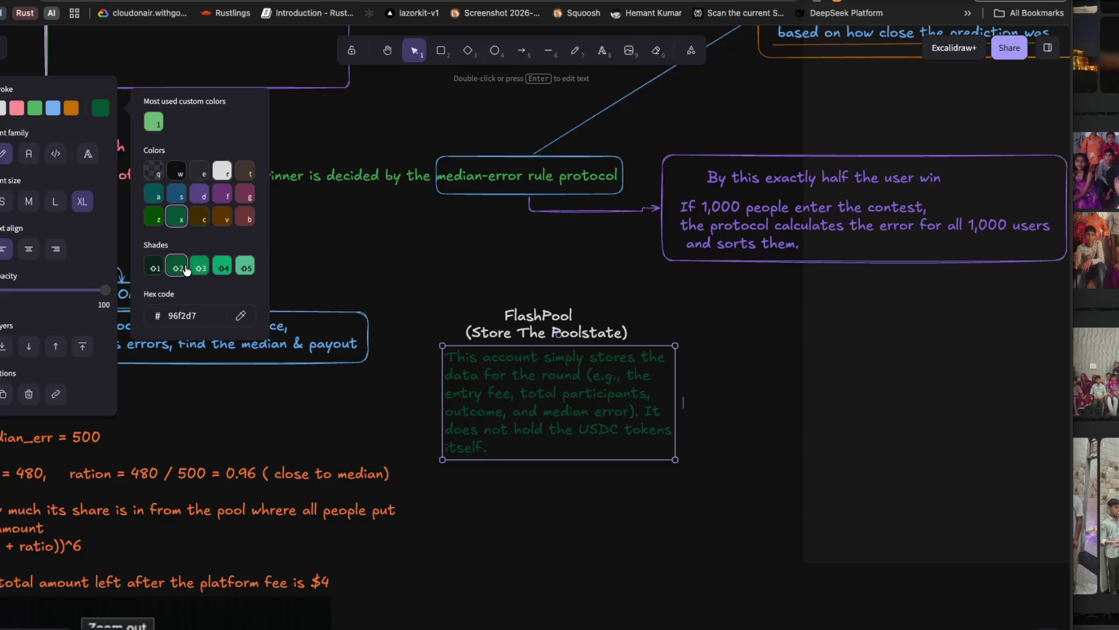
left_click(200, 267)
left_click(154, 267)
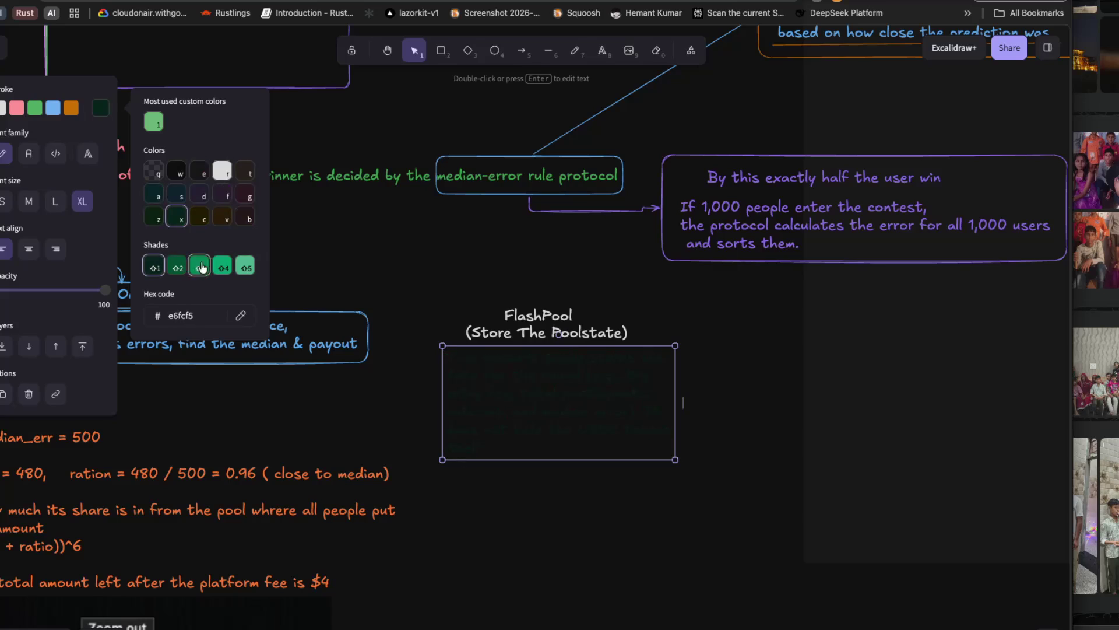
left_click(238, 267)
left_click(222, 267)
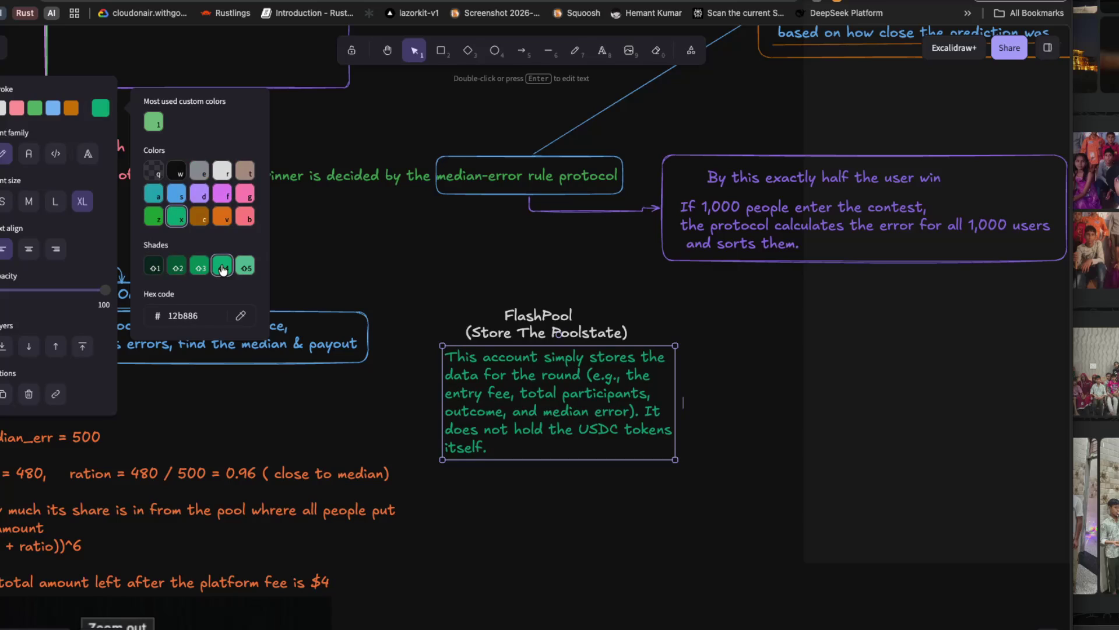
left_click(200, 193)
left_click(199, 267)
left_click(178, 269)
left_click(199, 267)
key("f")
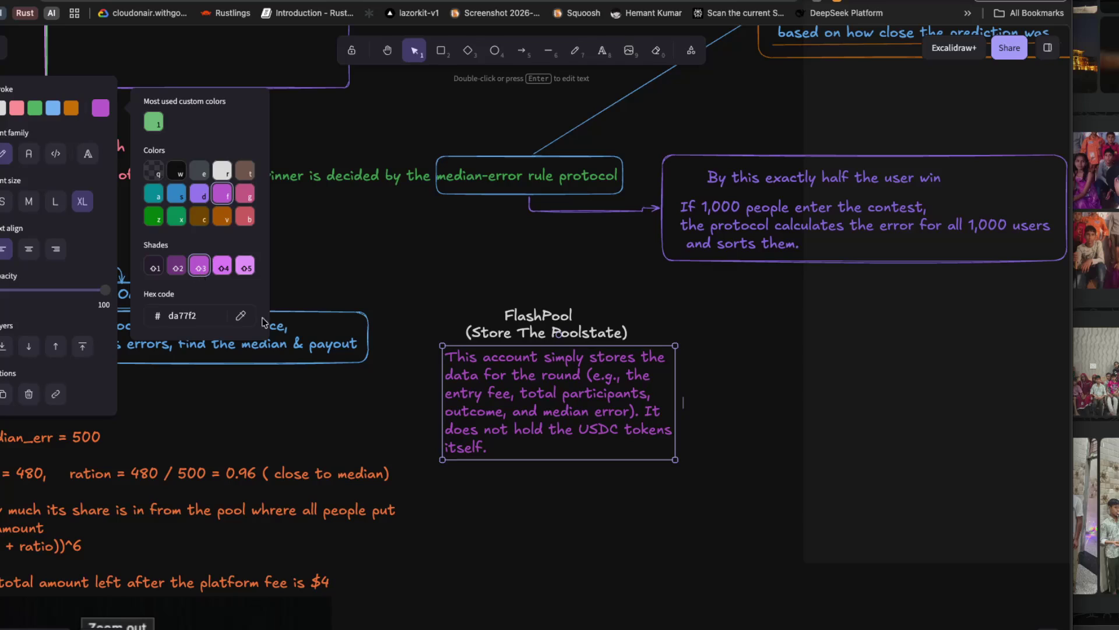
left_click(354, 407)
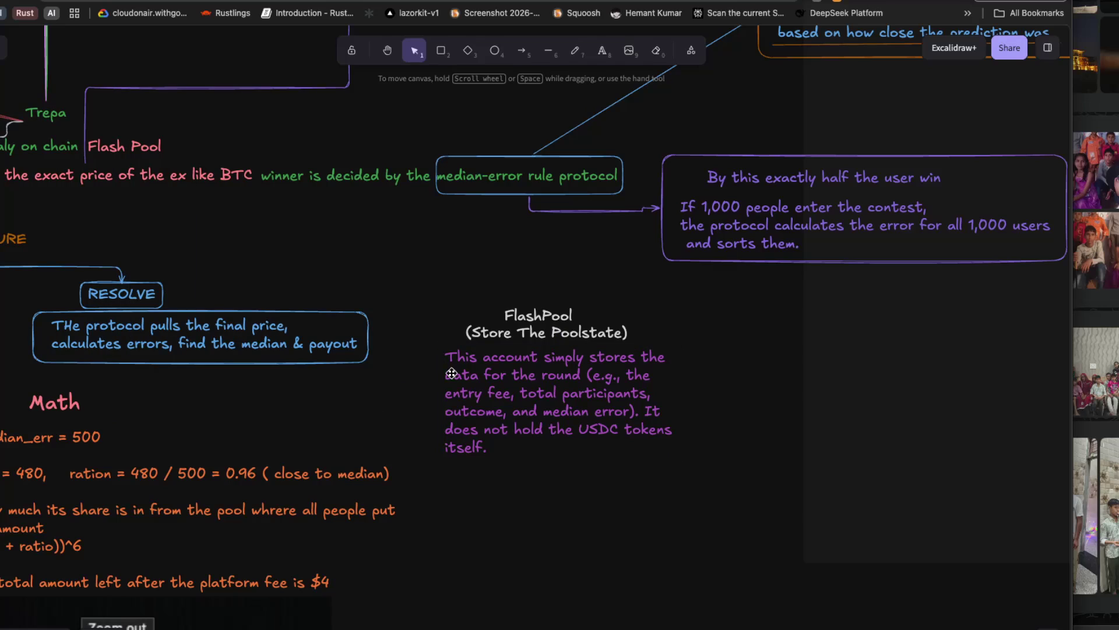
Draw a blue-outlined rectangle snugly around the FlashPool title and description.
key("r")
mouse_move(414, 295)
left_mouse_down()
mouse_move(516, 388)
mouse_move(688, 443)
mouse_move(703, 459)
mouse_move(692, 459)
left_mouse_up()
left_click_drag(690, 393, 694, 395)
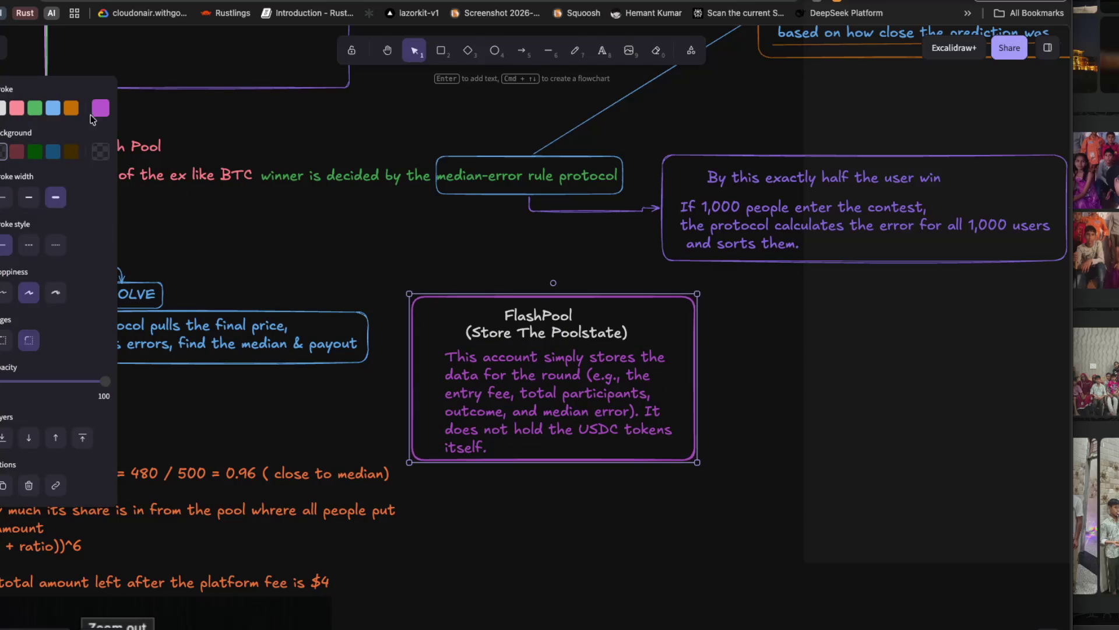
left_click(36, 112)
left_click_drag(409, 361, 432, 363)
left_click(52, 108)
left_click_drag(697, 348, 685, 348)
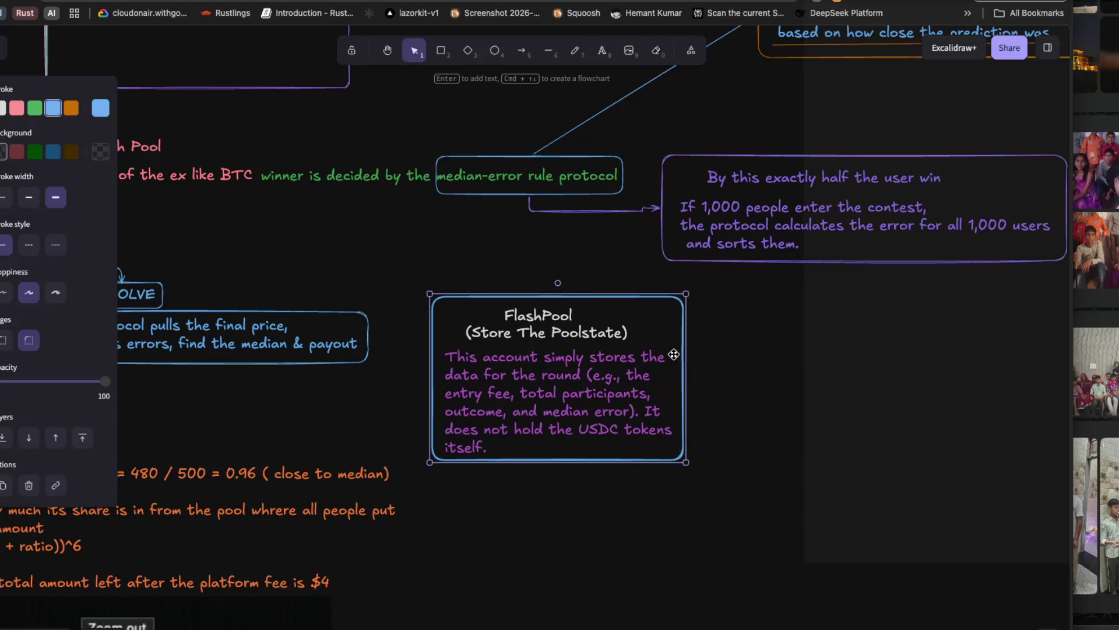
double_click(551, 298)
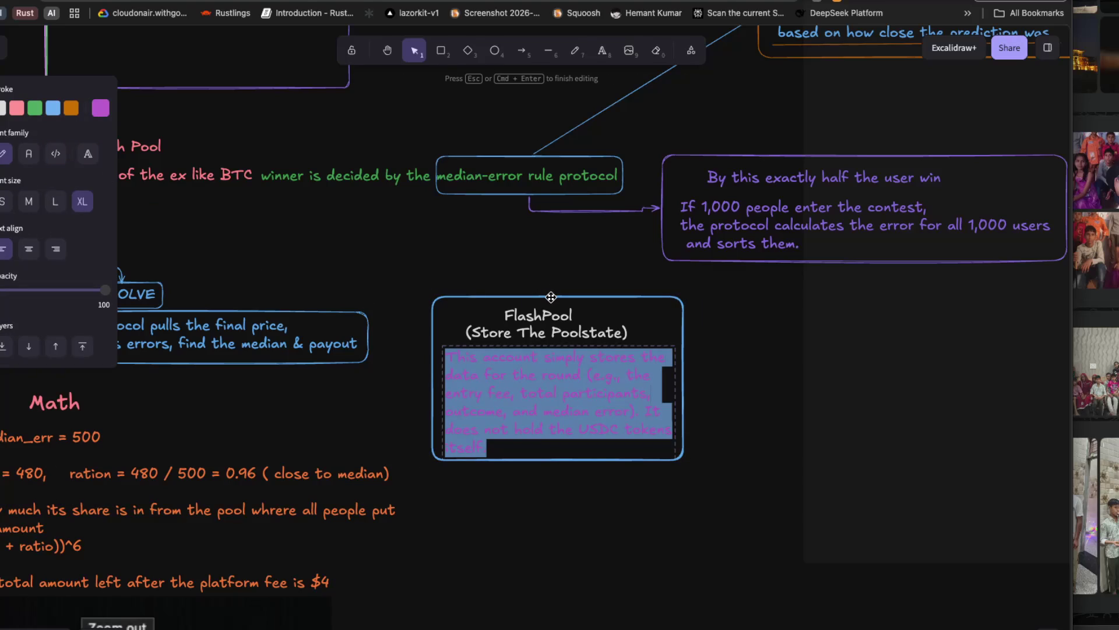
key("Escape")
left_click(551, 298)
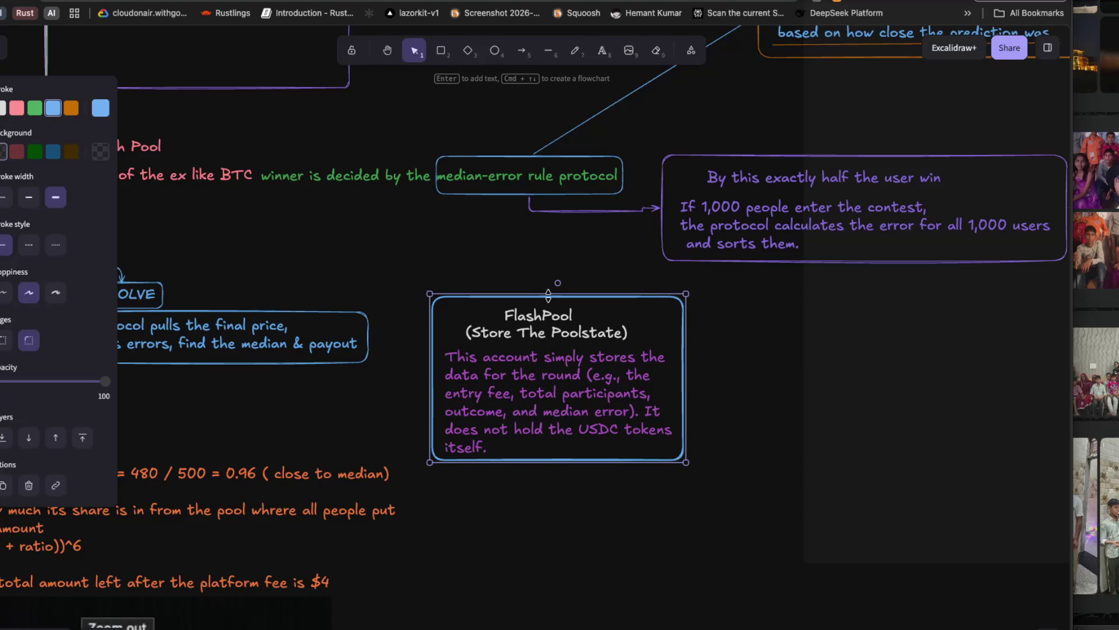
left_click(422, 285)
Draw an arrow from the ARCHITECTURE label to the FlashPool box.
scroll(243, 275, "left", 3)
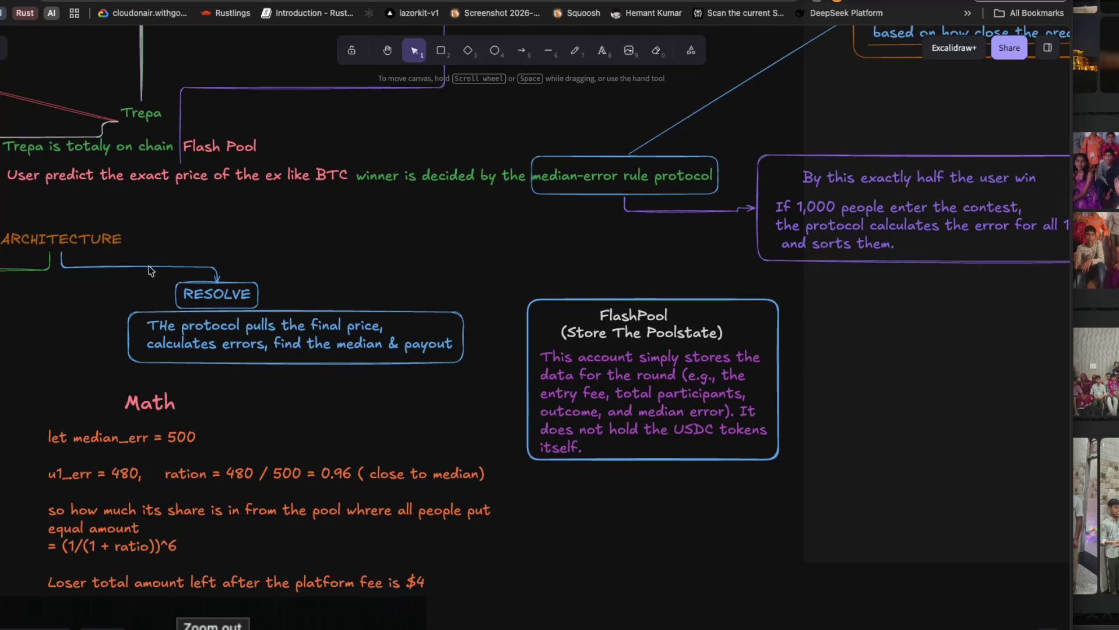
key("a")
scroll(163, 247, "left", 3)
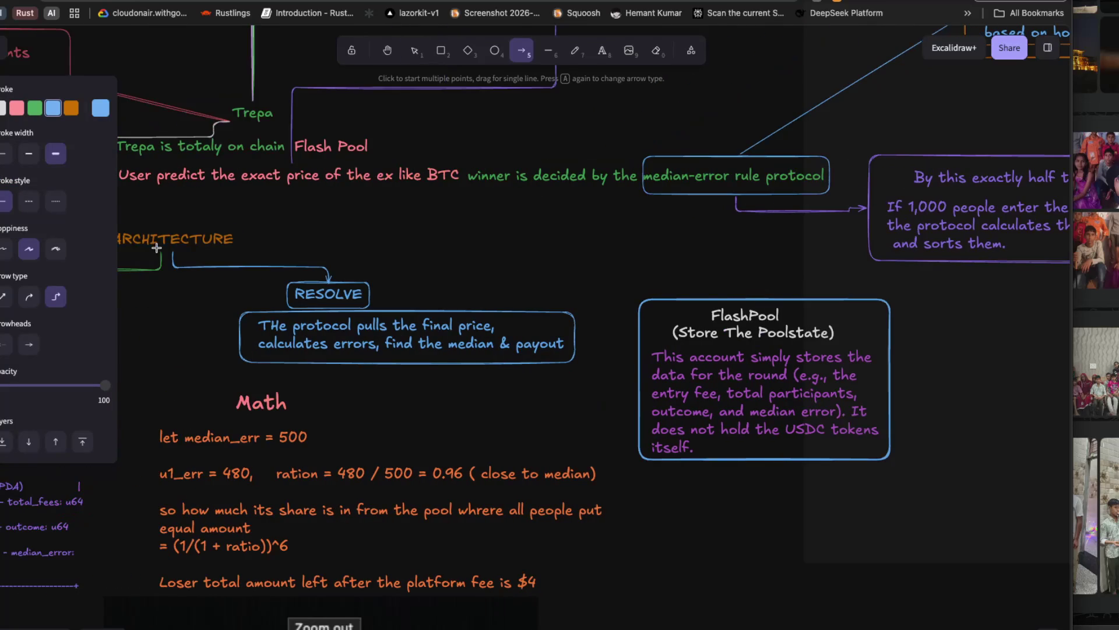
mouse_move(236, 238)
left_mouse_down()
mouse_move(697, 253)
mouse_move(749, 278)
mouse_move(753, 298)
left_mouse_up()
Anchor the arrow at ARCHITECTURE's bottom, raise its middle segment, and make it medium-width orange.
left_click(597, 386)
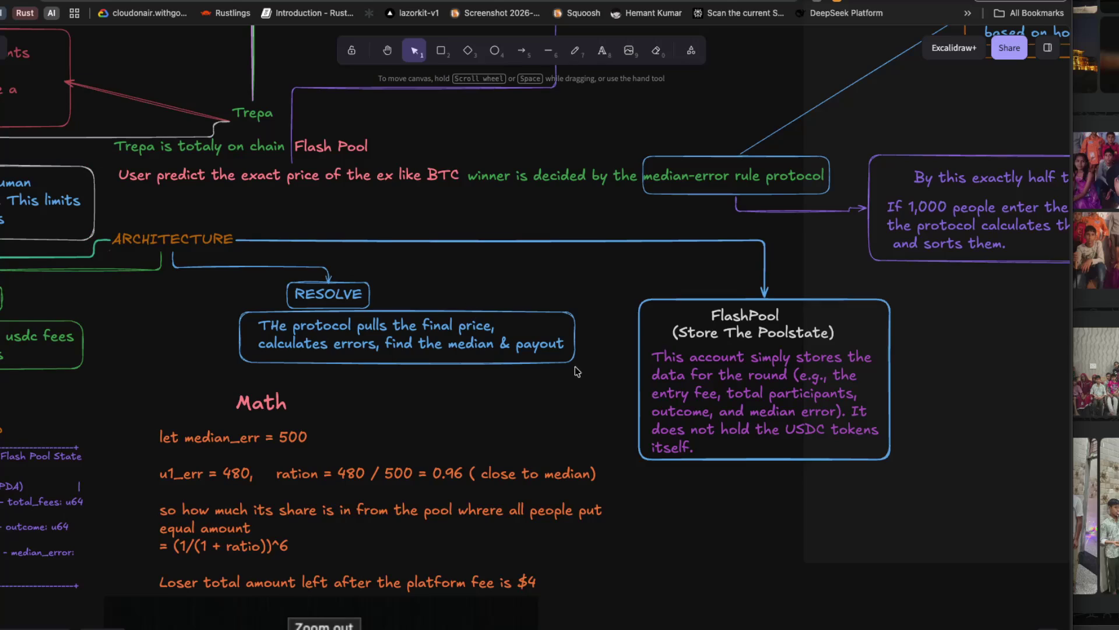
left_click(238, 240)
mouse_move(237, 241)
left_mouse_down()
mouse_move(248, 260)
mouse_move(178, 257)
left_mouse_up()
left_click_drag(469, 274, 473, 263)
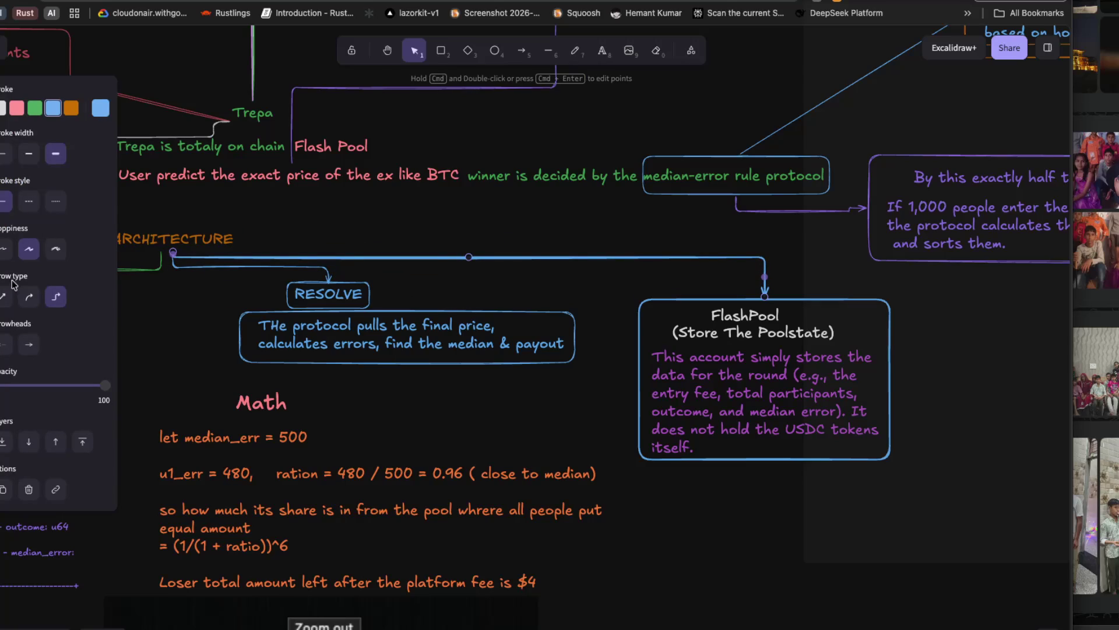
left_click(27, 156)
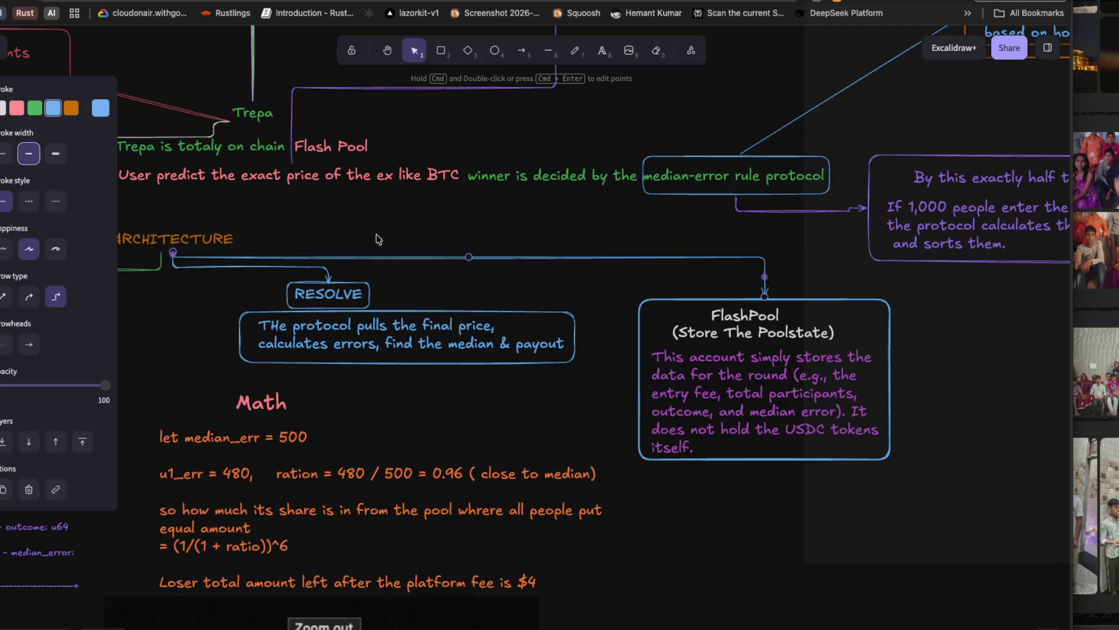
left_click(71, 108)
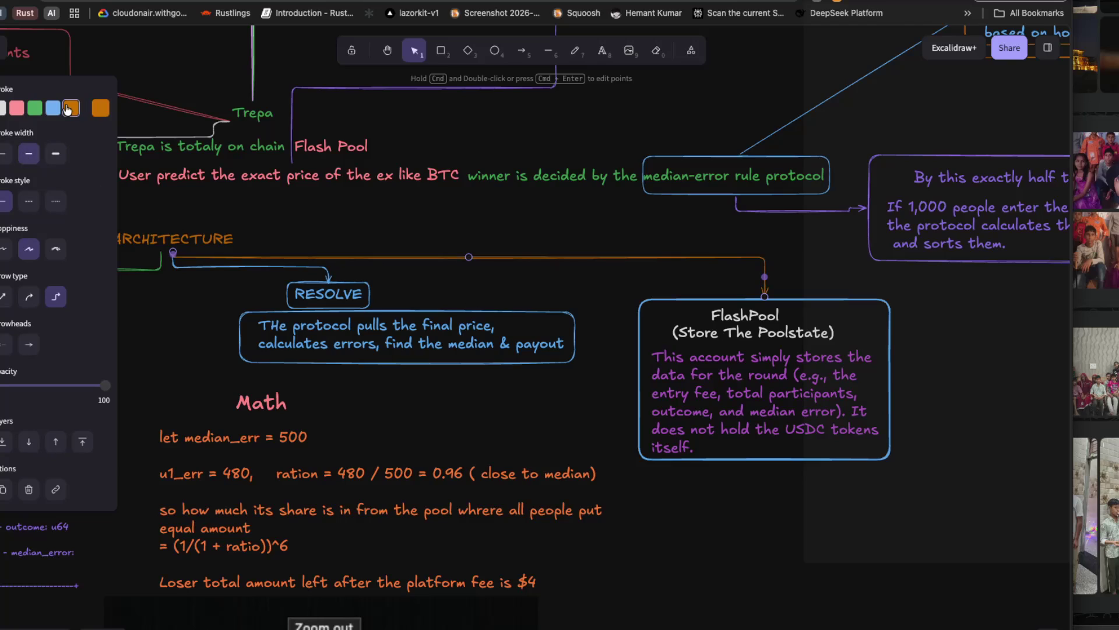
key("Escape")
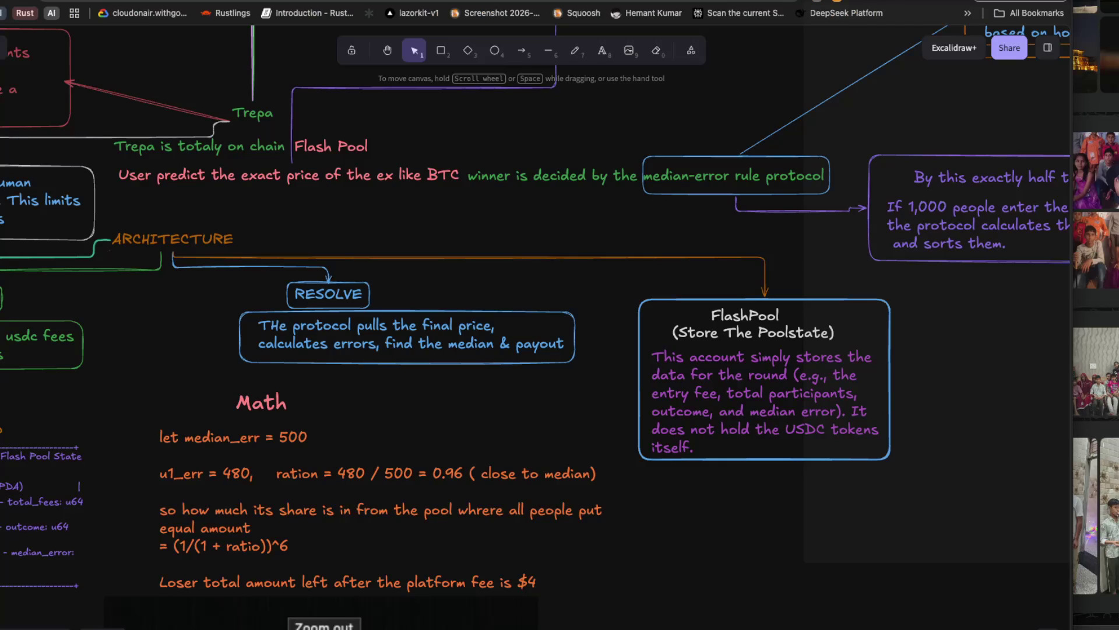
key("ctrl+Tab")
Cycle tabs past the Solana Kit installation docs back to the Excalidraw diagram.
key("ctrl+Tab")
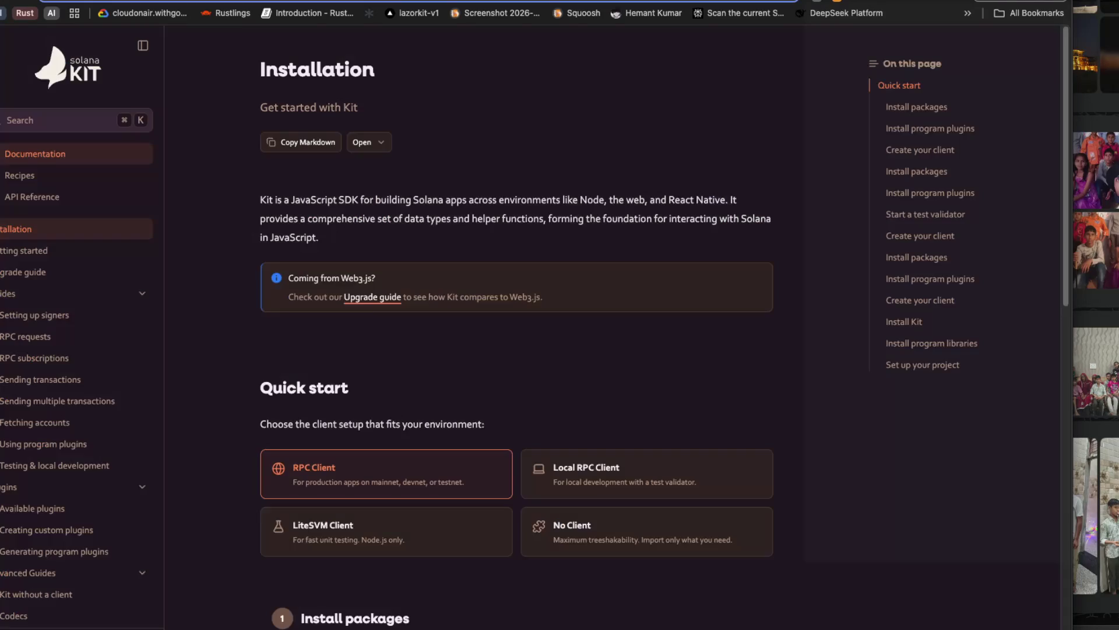
key("ctrl+Tab")
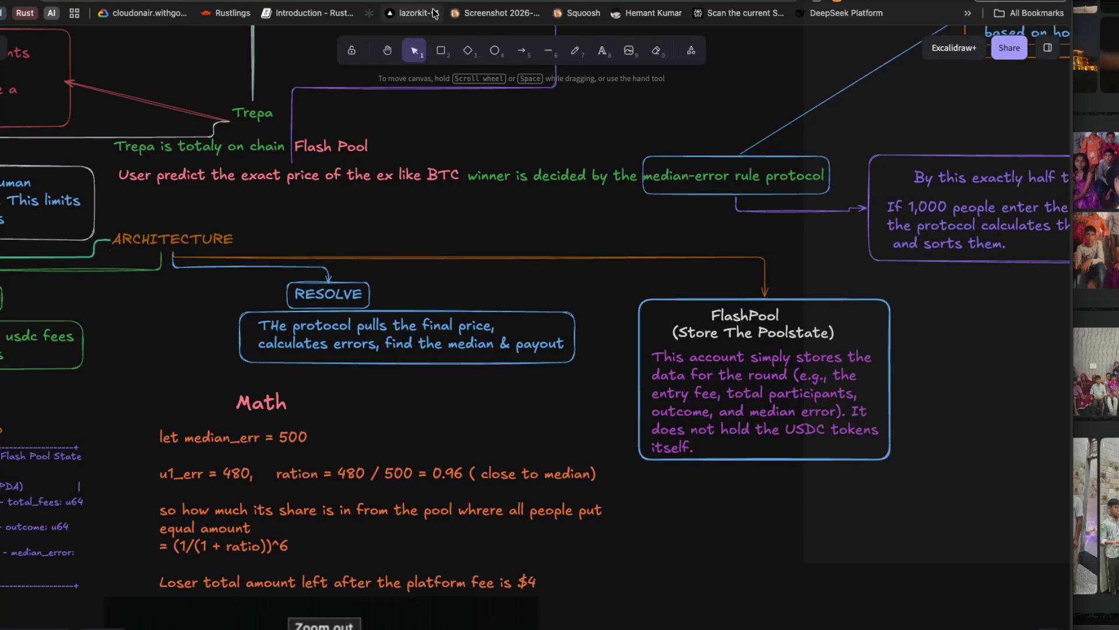
key("ctrl+Tab")
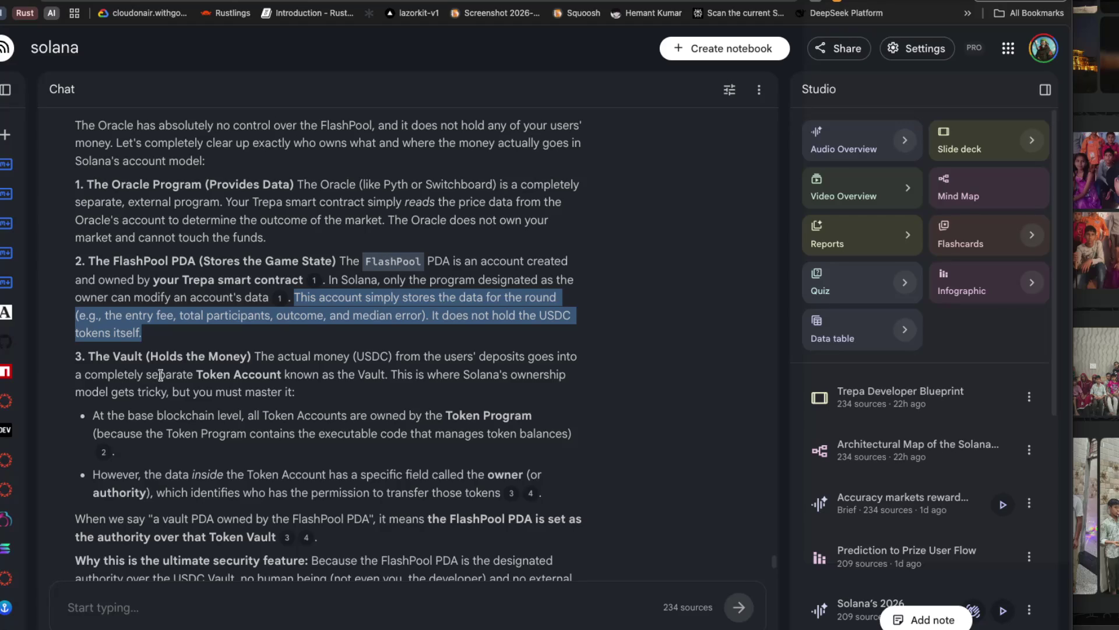
left_click_drag(254, 356, 553, 357)
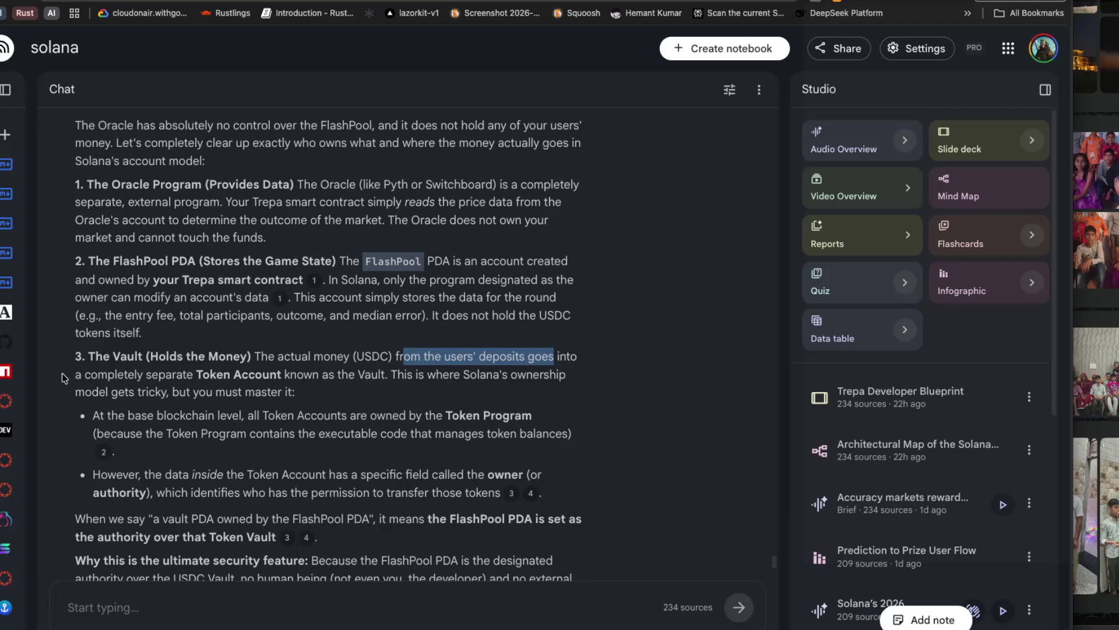
left_click_drag(202, 375, 518, 375)
left_click_drag(78, 394, 288, 392)
left_click(170, 395)
scroll(196, 413, "down", 1)
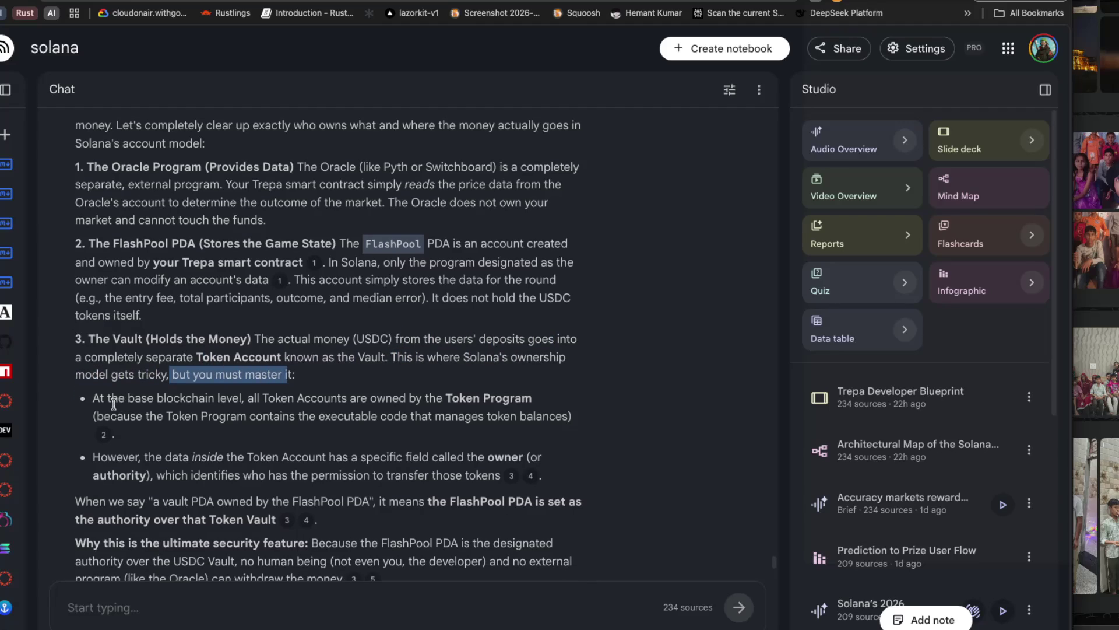
left_click_drag(93, 398, 154, 399)
left_click(155, 399)
left_click_drag(245, 398, 531, 399)
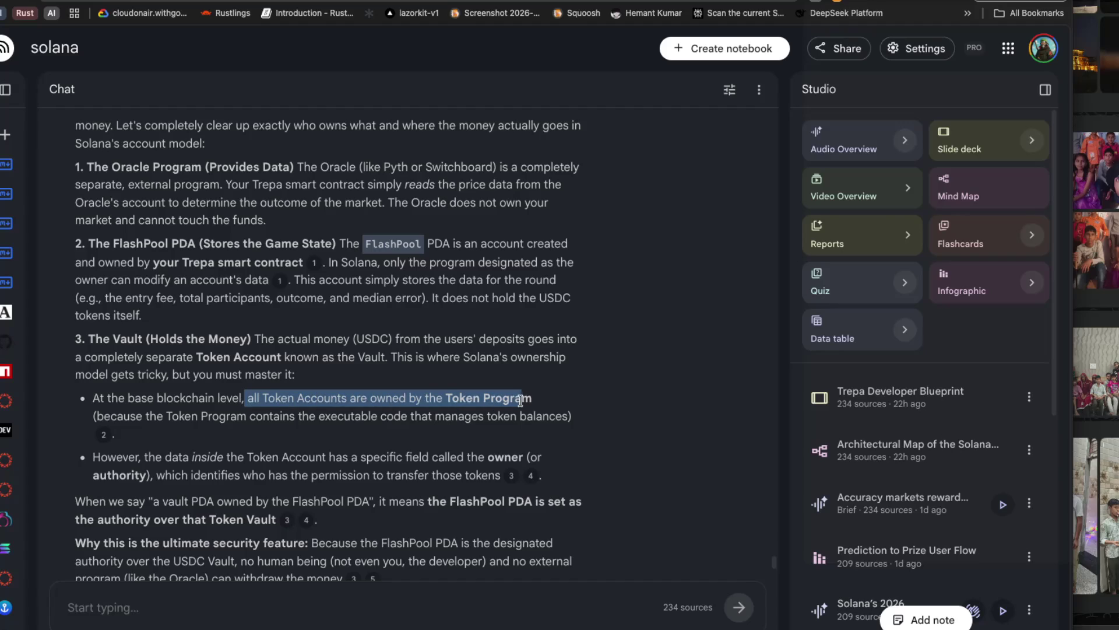
left_click(146, 418)
left_click_drag(89, 417, 421, 417)
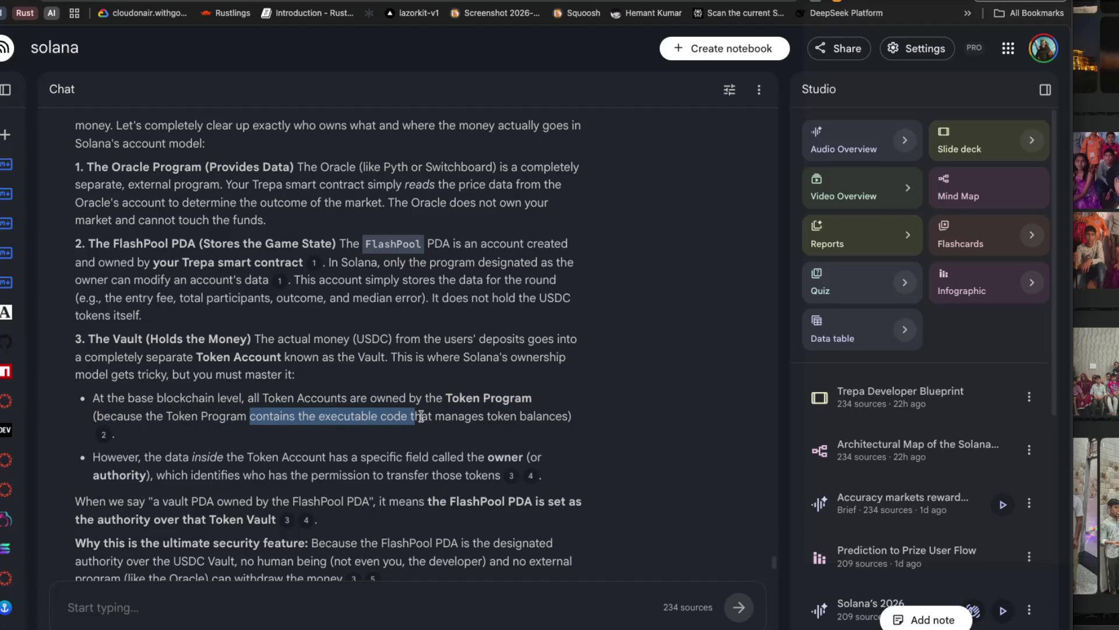
scroll(417, 417, "down", 1)
left_click_drag(146, 428, 366, 431)
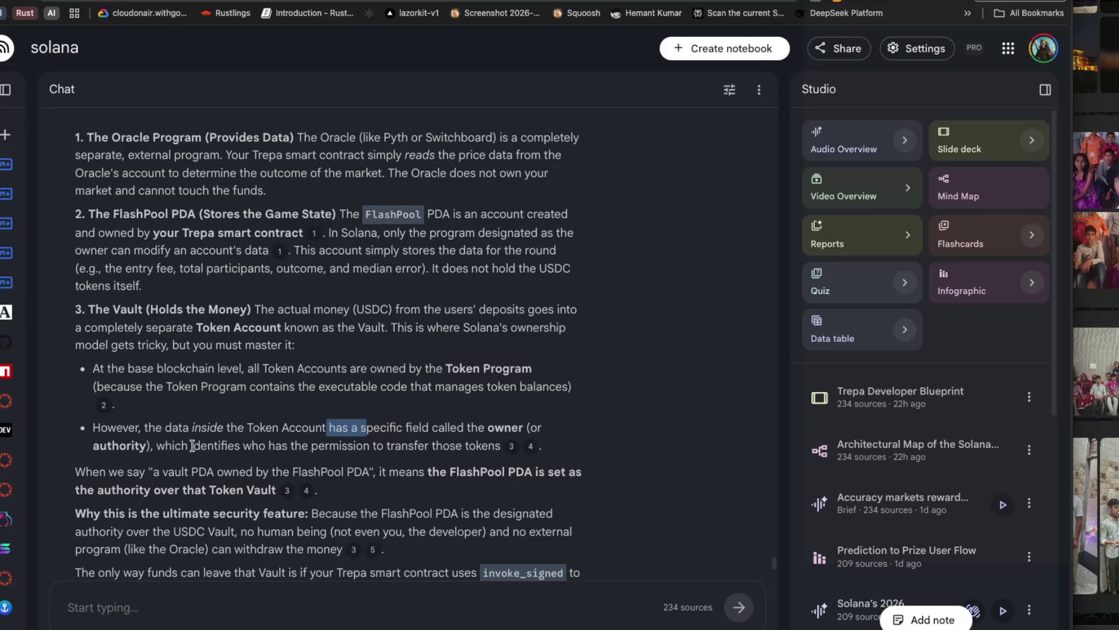
left_click_drag(165, 446, 464, 459)
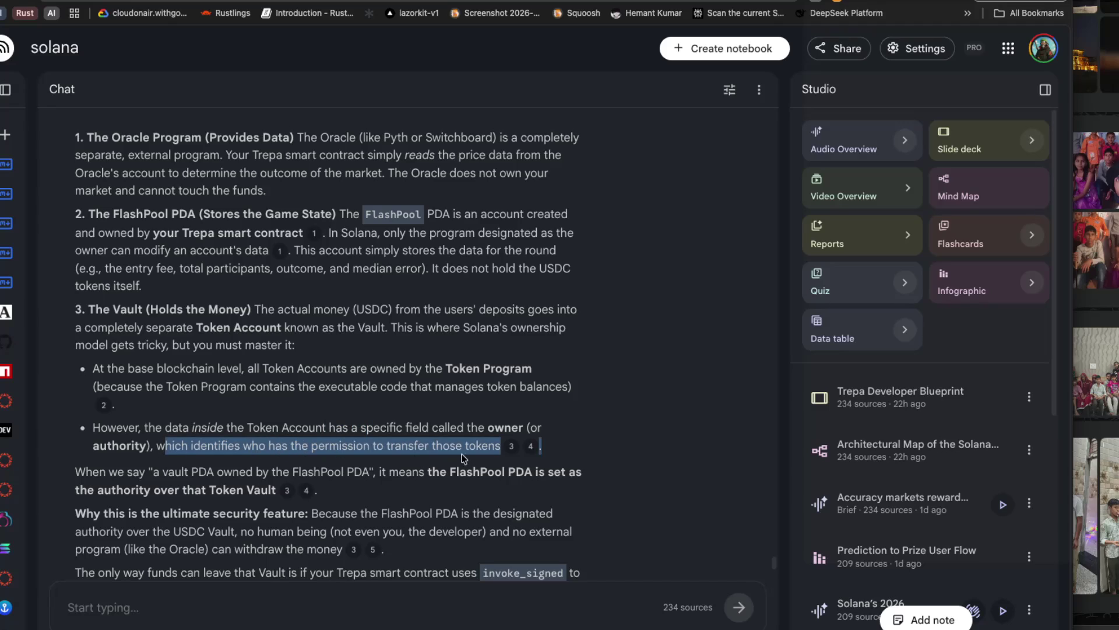
scroll(411, 460, "down", 1)
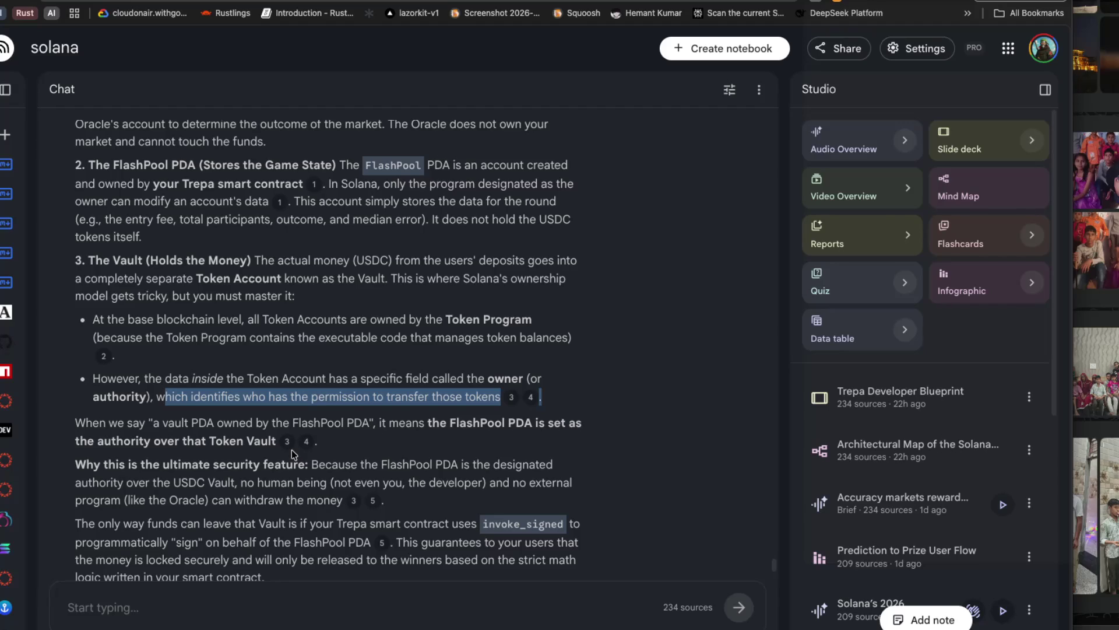
Highlight the phrases on Vault ownership and the FlashPool PDA's authority over the USDC Vault.
left_click_drag(74, 442, 188, 442)
left_click_drag(182, 441, 255, 442)
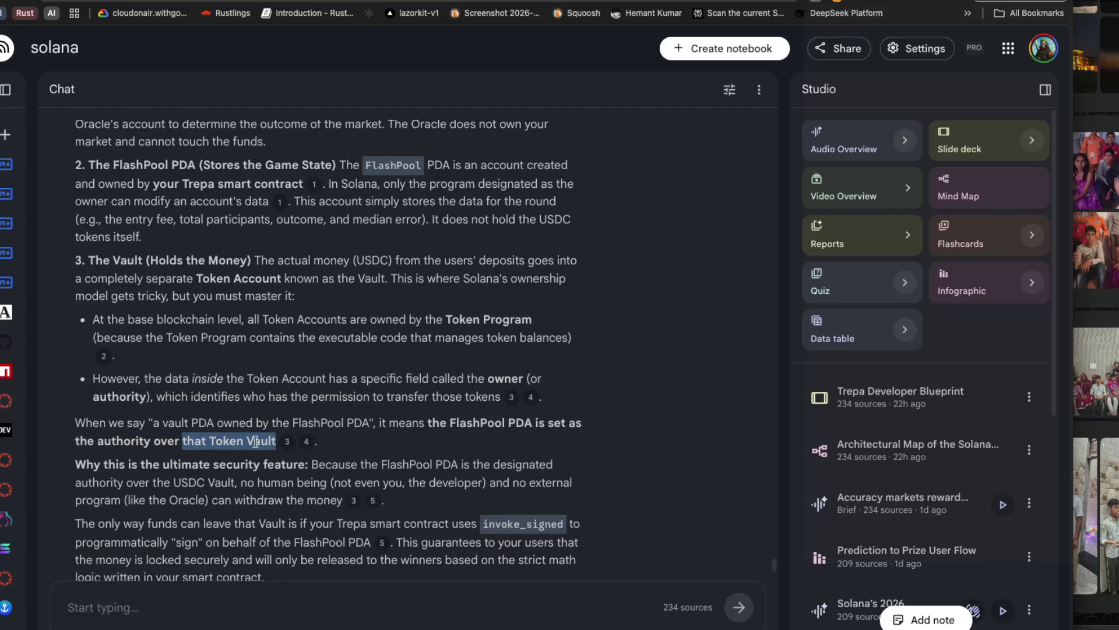
left_click_drag(76, 423, 375, 423)
mouse_move(378, 423)
left_mouse_down()
mouse_move(568, 424)
mouse_move(132, 458)
mouse_move(75, 441)
mouse_move(277, 442)
left_mouse_up()
left_click_drag(64, 467, 535, 466)
left_click_drag(103, 483, 237, 484)
left_click_drag(235, 483, 245, 486)
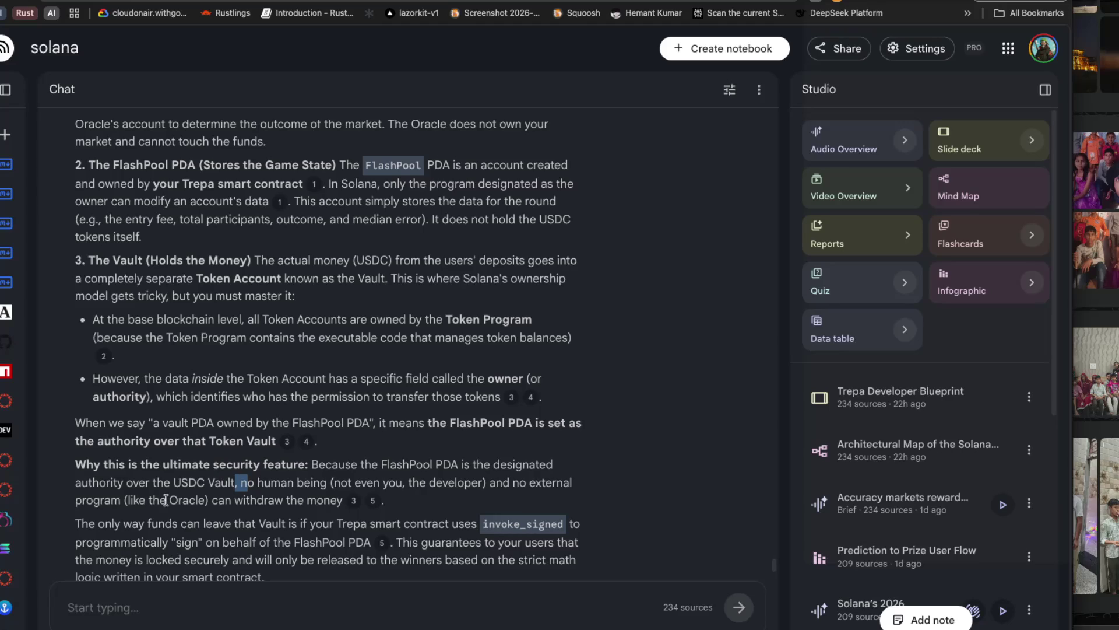
Highlight the invoke_signed withdrawal condition signing for the FlashPool PDA, then return to Excalidraw.
scroll(166, 500, "down", 1)
mouse_move(108, 499)
left_mouse_down()
mouse_move(299, 500)
mouse_move(344, 516)
left_mouse_up()
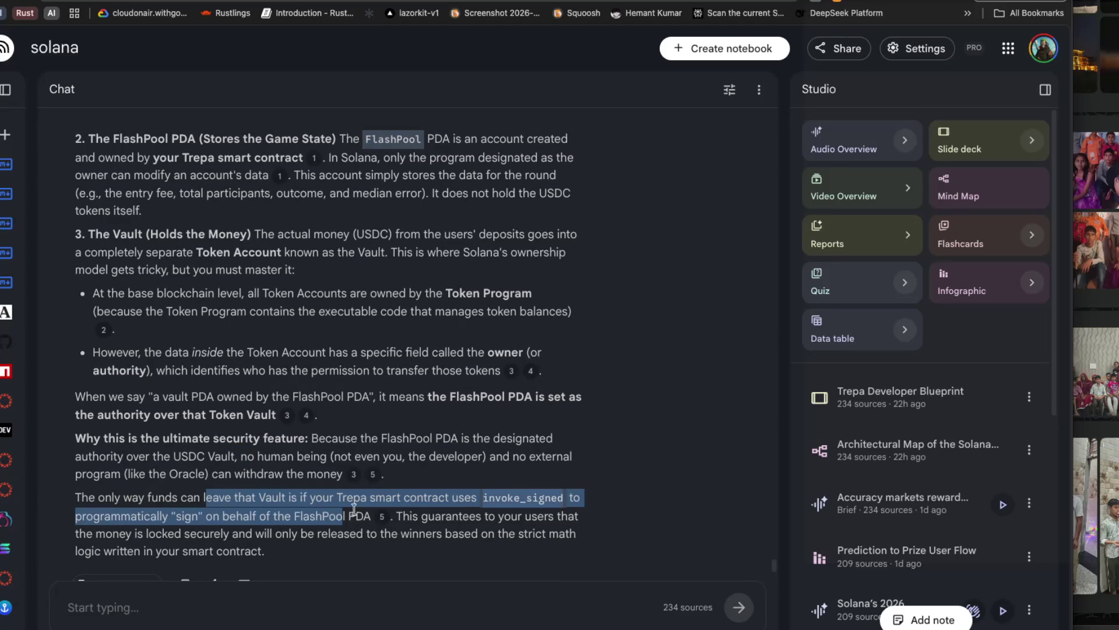
left_click_drag(458, 498, 564, 499)
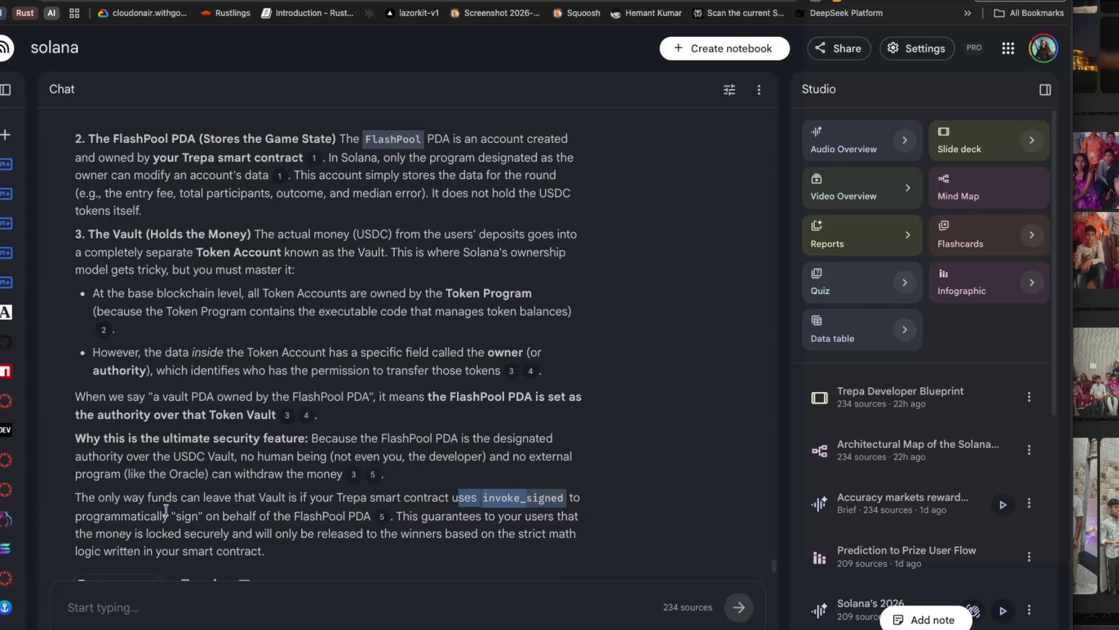
left_click_drag(92, 517, 274, 518)
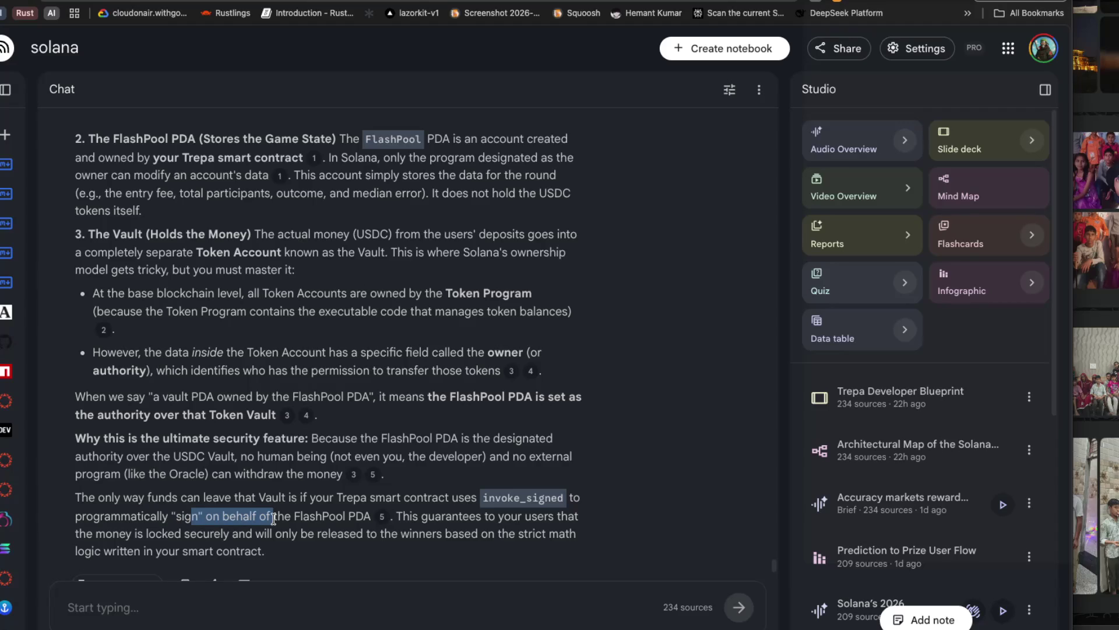
scroll(273, 517, "down", 2)
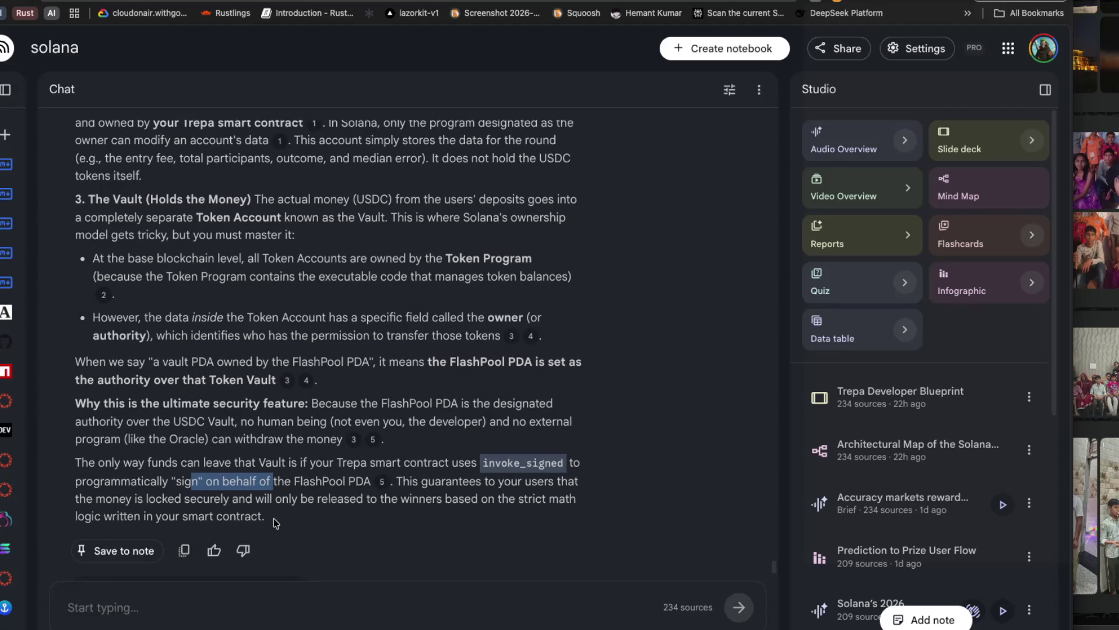
scroll(274, 517, "down", 1)
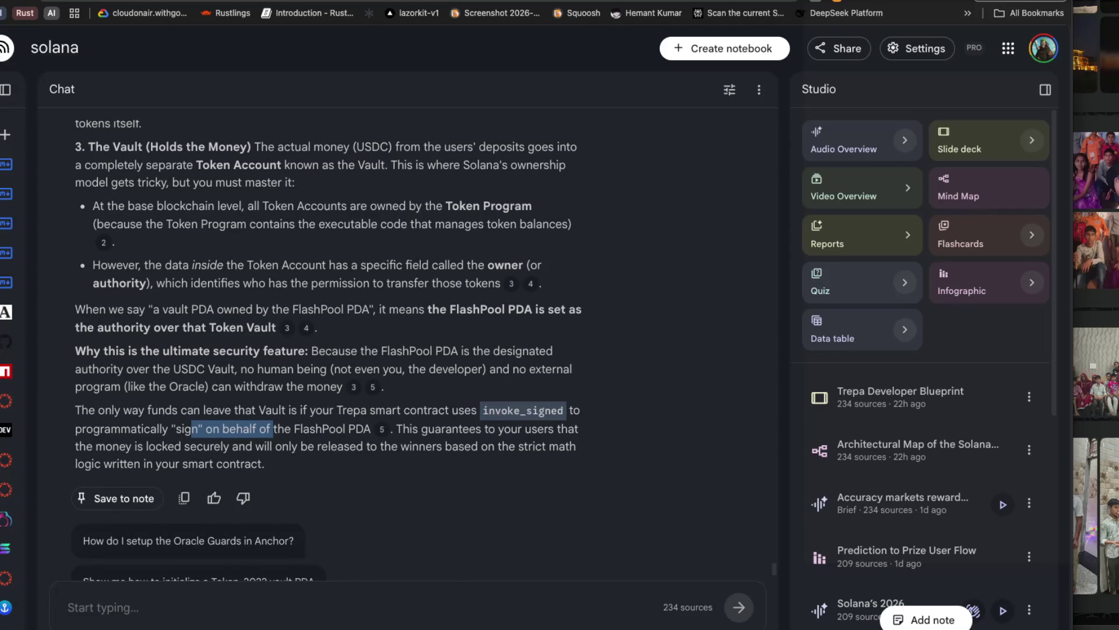
key("ctrl+Tab")
Add a 'Vault' text label below the FlashPool box.
scroll(629, 386, "down", 5)
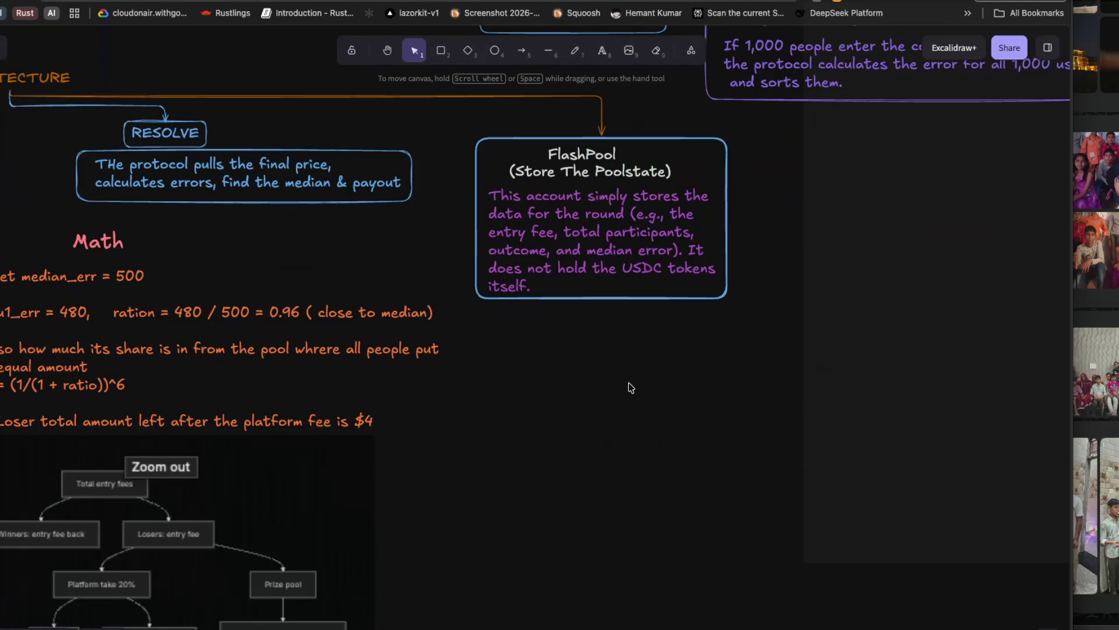
scroll(628, 386, "right", 3)
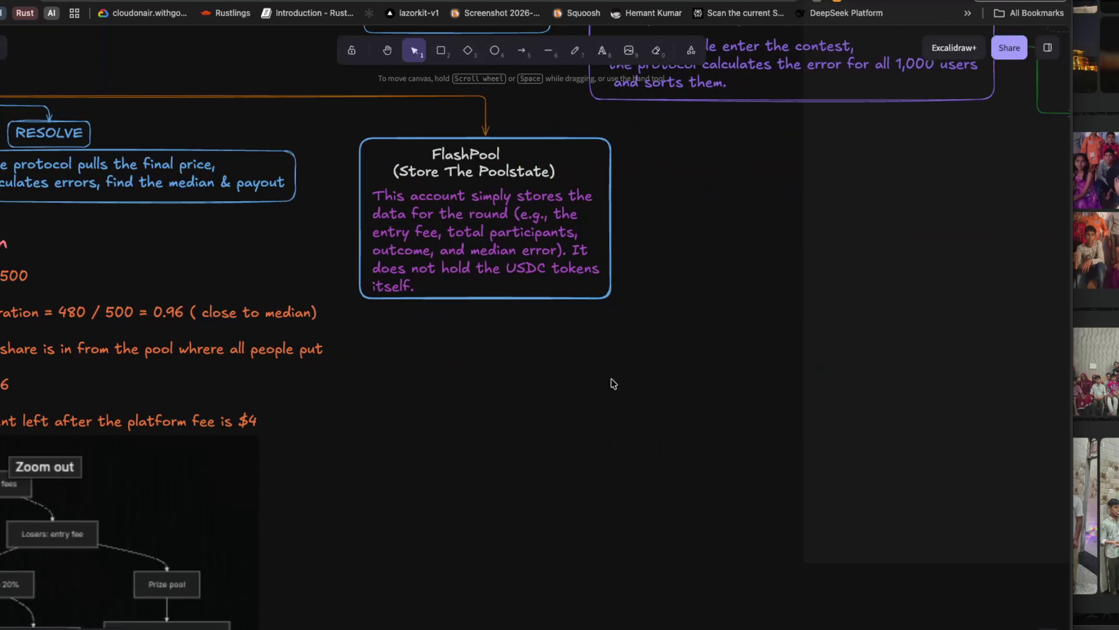
double_click(465, 335)
type("Val")
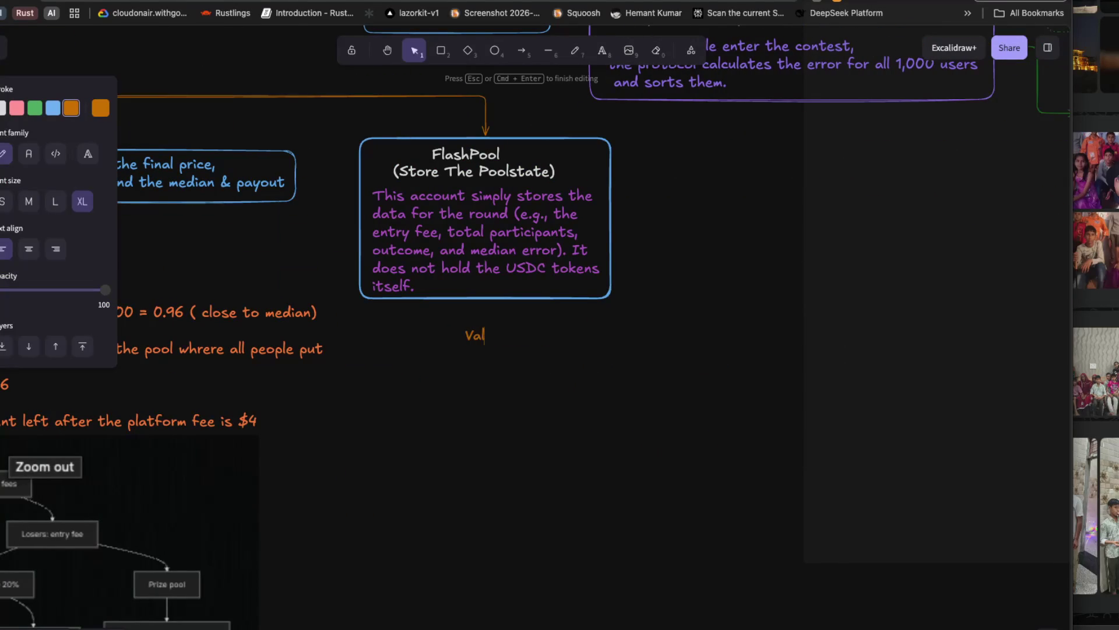
key("BackSpace")
type("ult")
key("Escape")
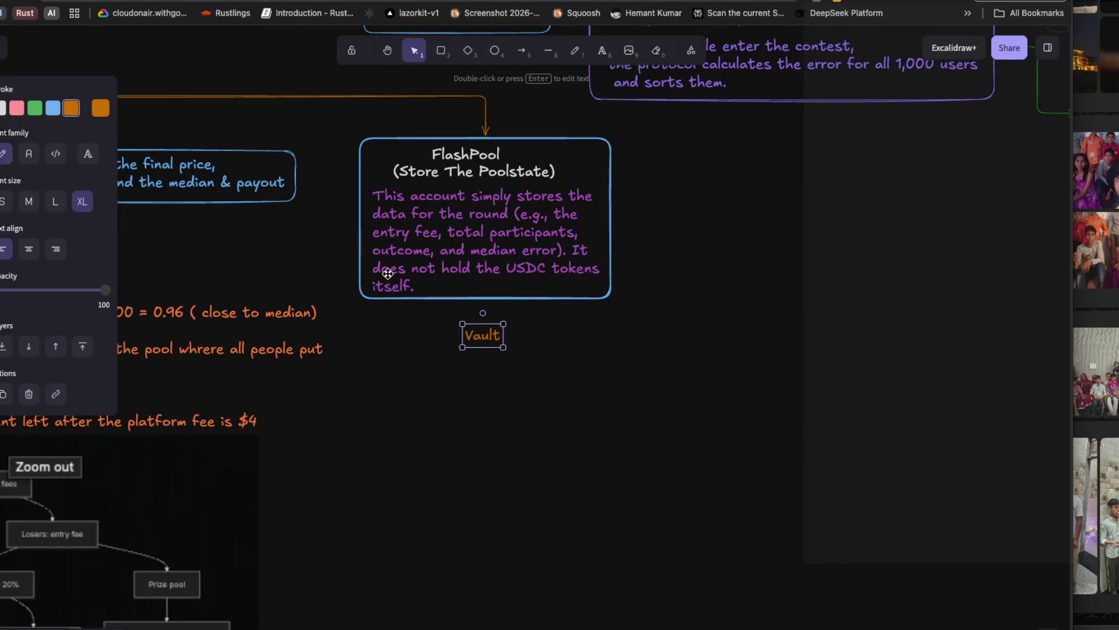
Write the note 'here all the token are store for the particular round' beneath Vault.
double_click(376, 369)
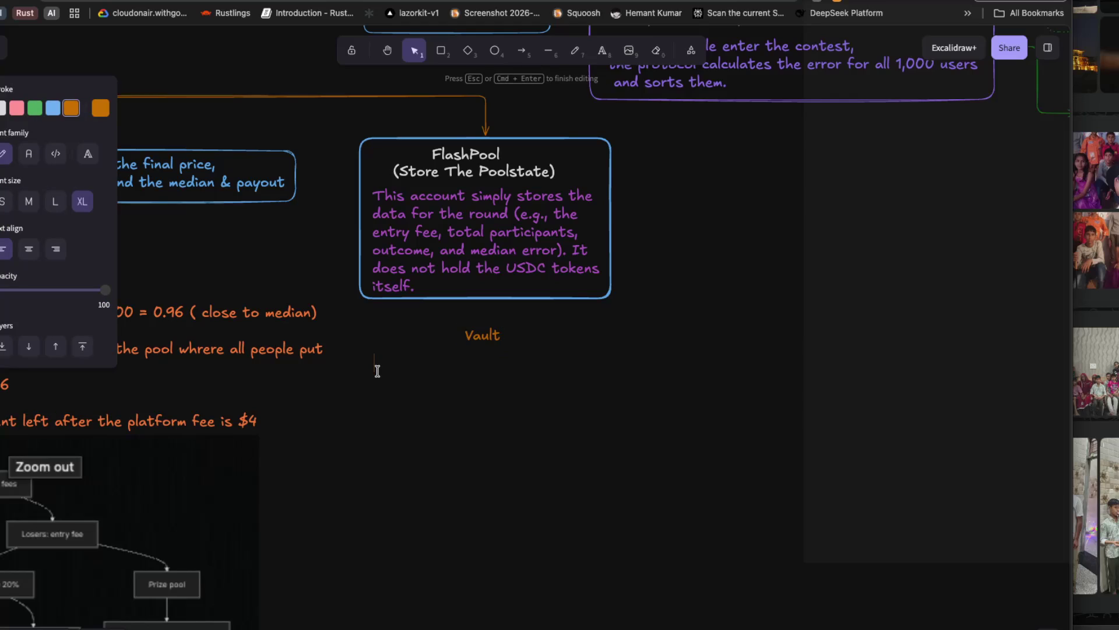
type("Ehre:")
key("BackSpace")
key("BackSpace")
key("BackSpace")
type("wh")
key("BackSpace")
key("BackSpace")
type("here al")
type("l the token")
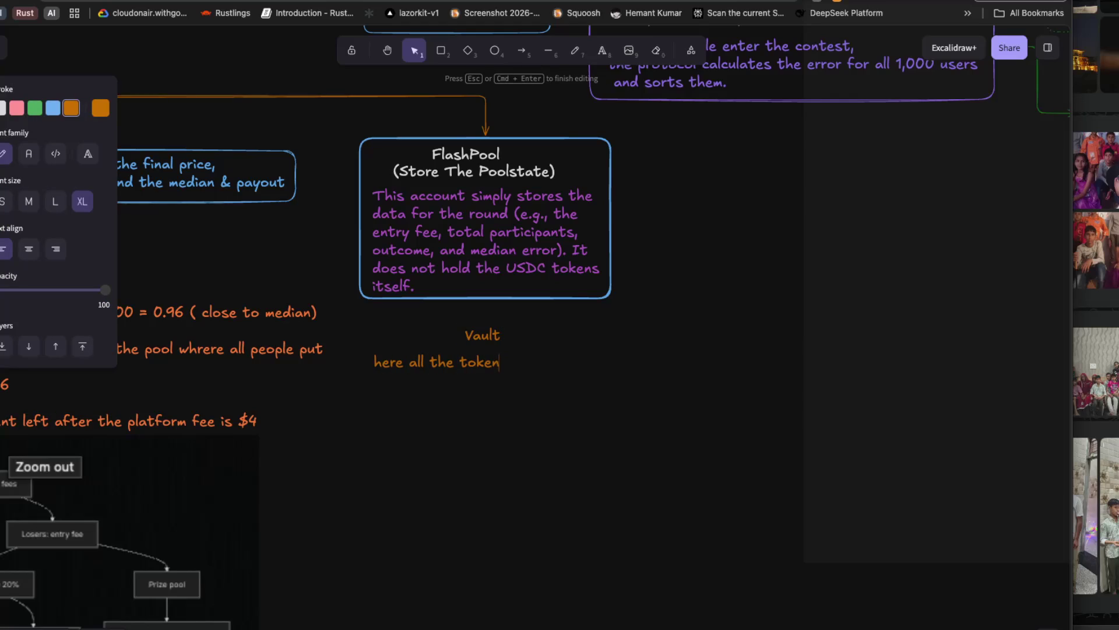
type(" are store f")
type("or it a")
key("BackSpace")
key("BackSpace")
key("BackSpace")
type("the")
key("Return")
type("particular ")
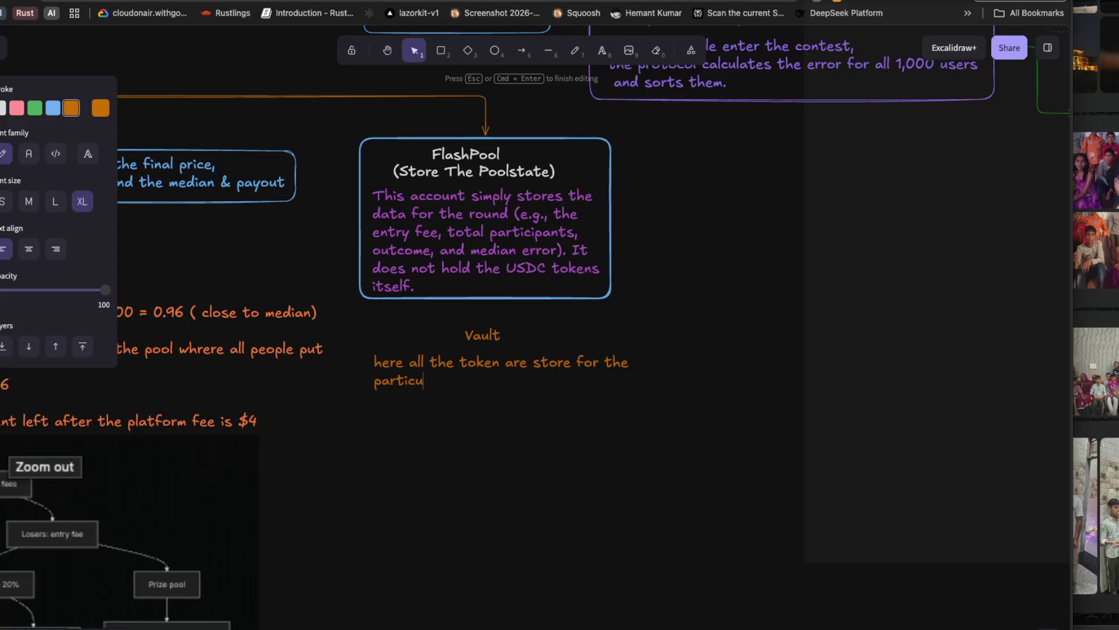
type("round")
key("BackSpace")
type("df")
key("BackSpace")
key("Escape")
scroll(560, 315, "right", 3)
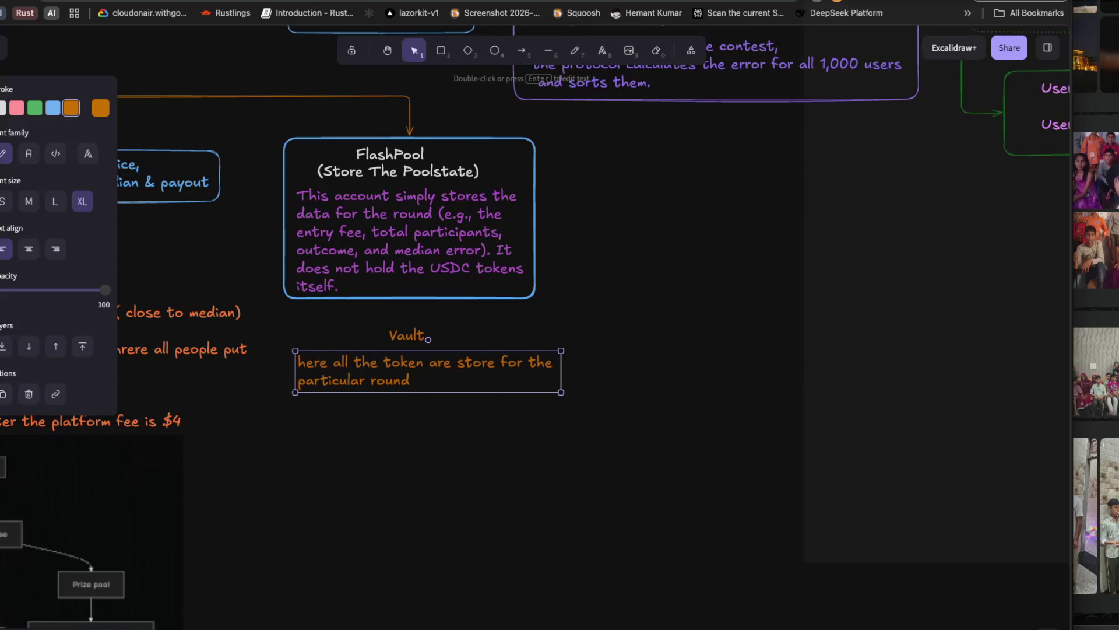
key("ctrl+Tab")
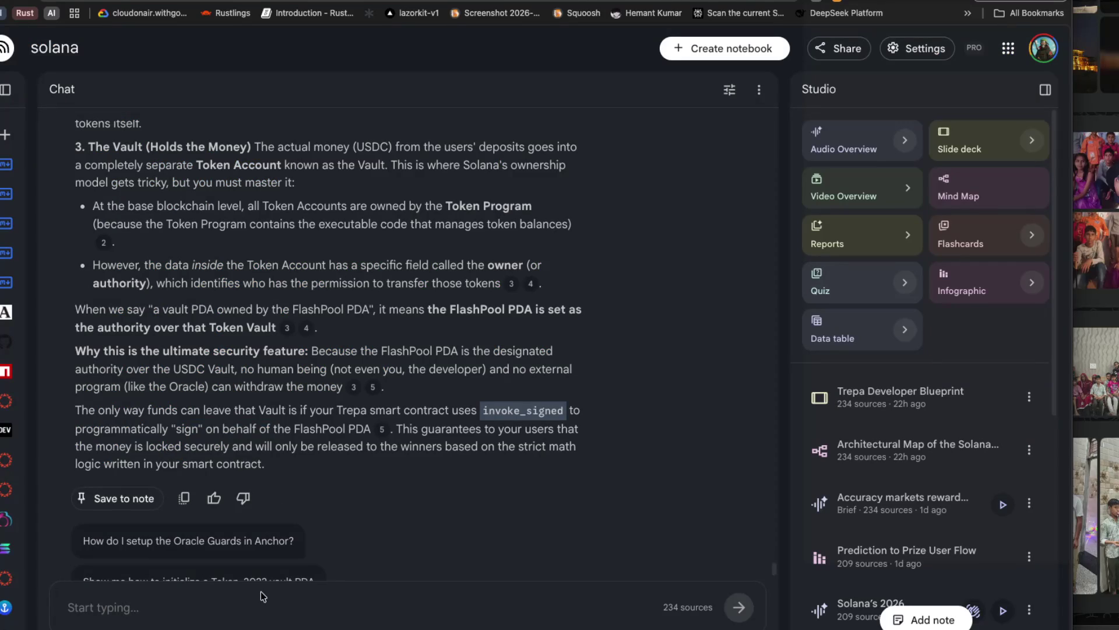
Ask the solana notebook 'is the vault and flashpool create after each round'.
left_click(266, 594)
type("is ")
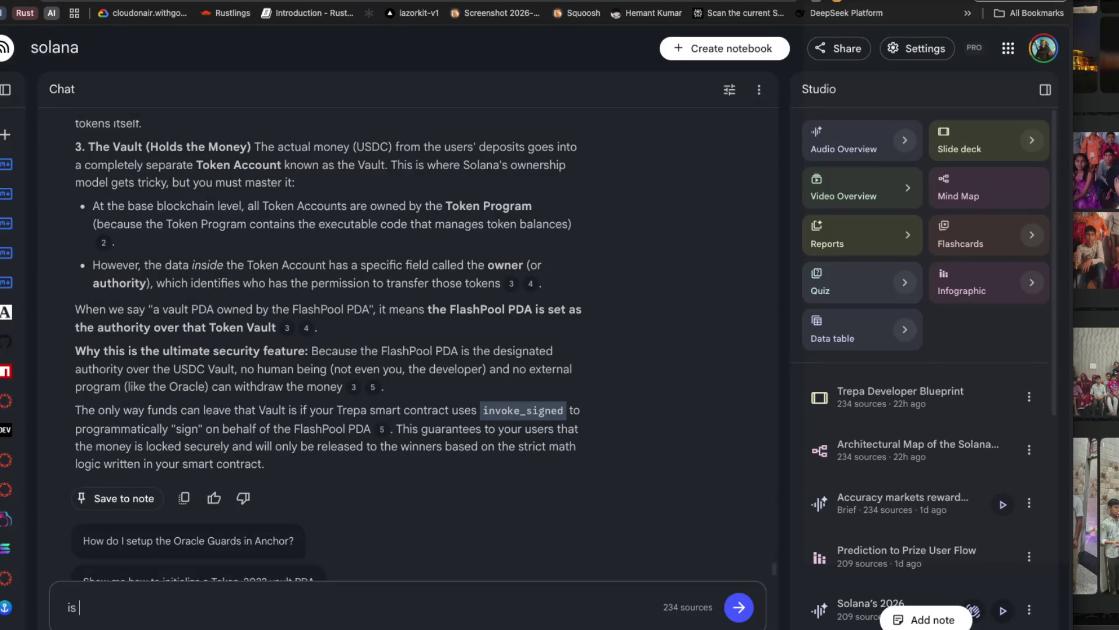
type("the valu")
type("ult and f")
type("lash")
key("BackSpace")
type("pool ")
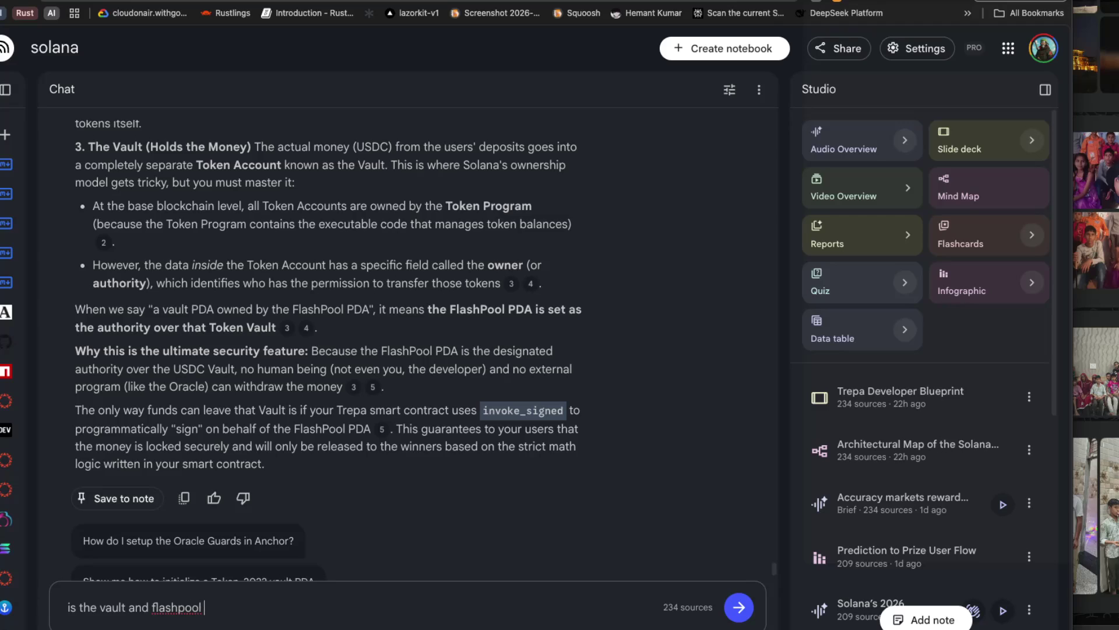
type("create abo")
key("BackSpace")
key("BackSpace")
type("g")
key("BackSpace")
type("fe")
key("BackSpace")
type("ter each r")
type("ound")
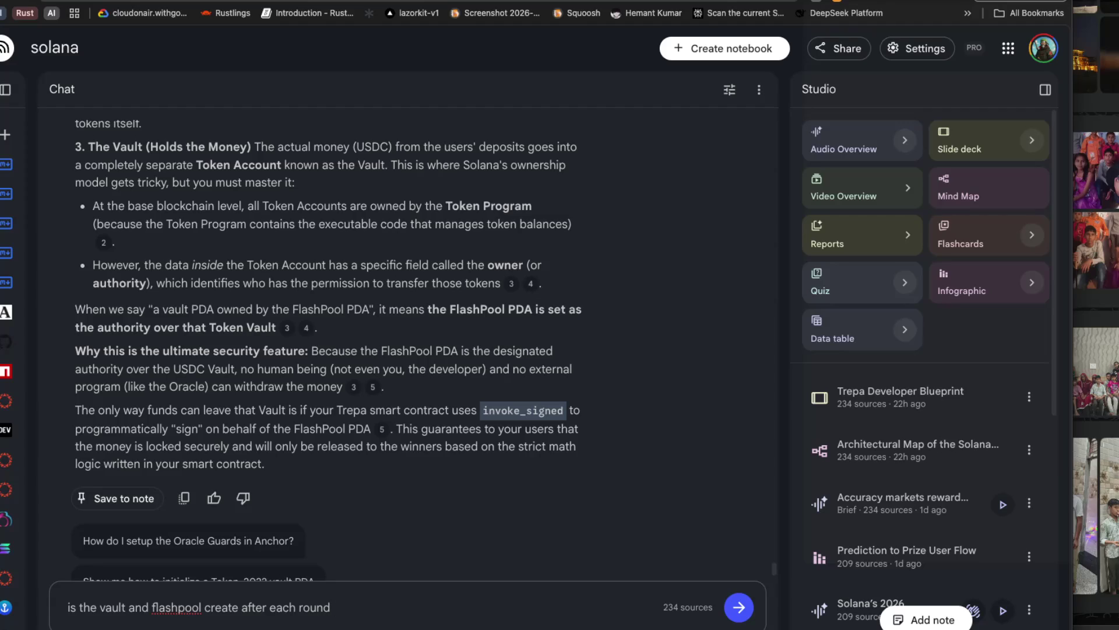
key("Return")
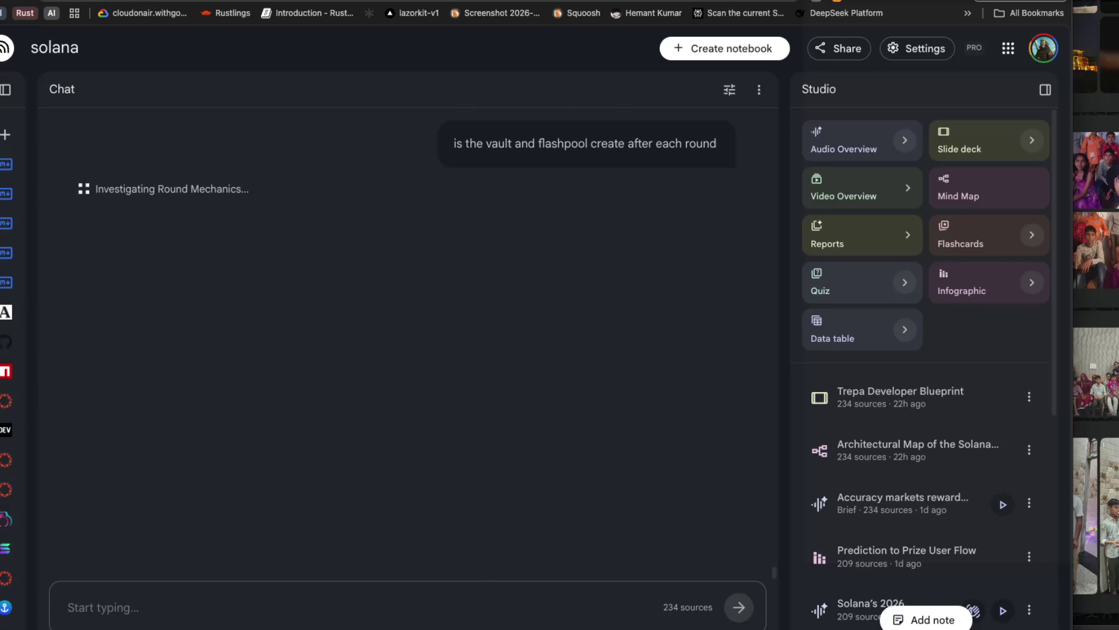
key("ctrl+Tab")
left_click(429, 417)
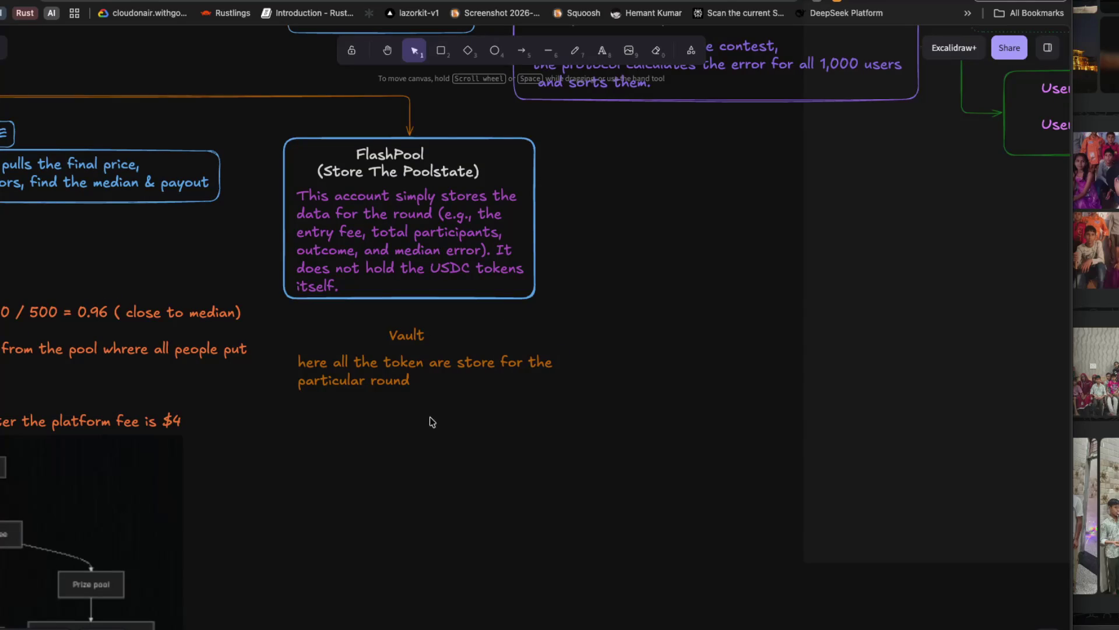
Make the Vault note text blue.
left_click(350, 363)
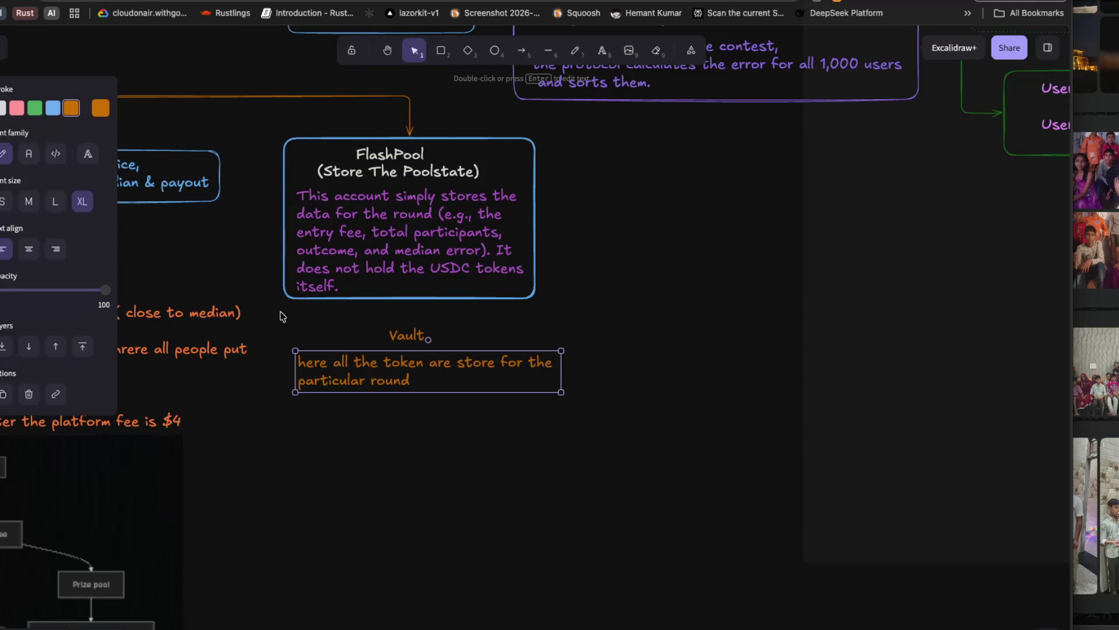
left_click(52, 110)
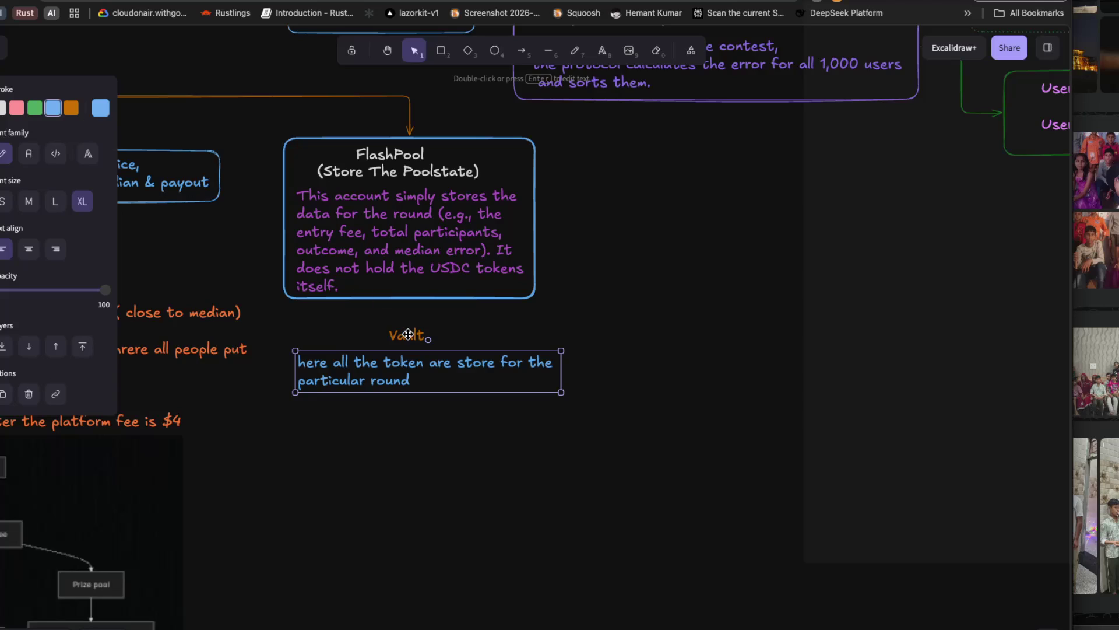
left_click(322, 327)
left_click(380, 367)
left_click(35, 112)
left_click(53, 109)
key("Escape")
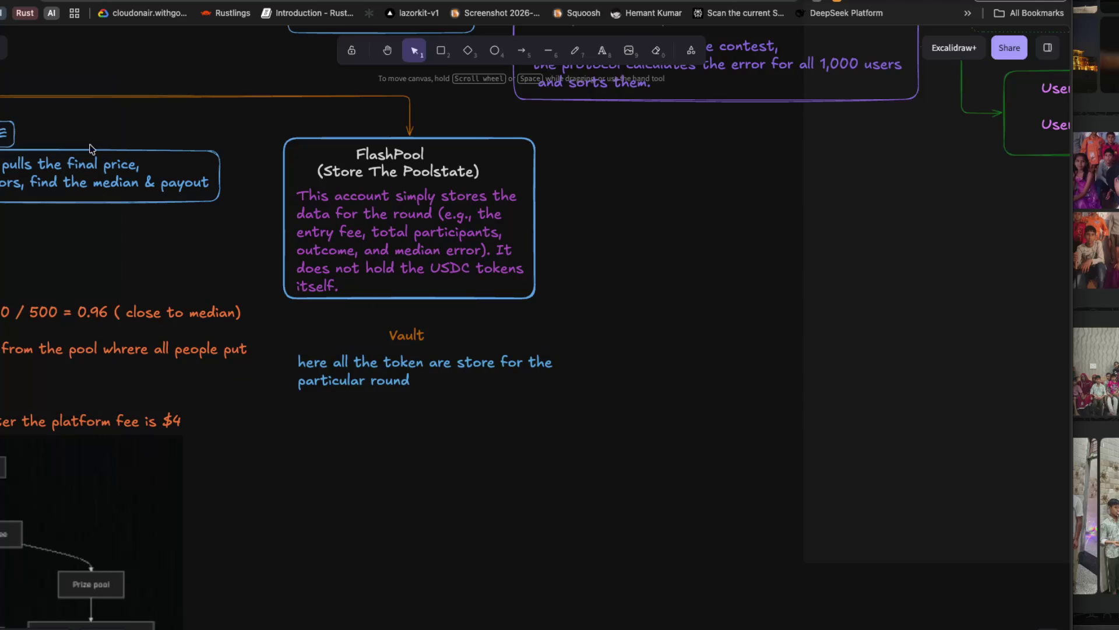
Draw a thick green rectangle around the Vault area.
key("r")
left_click_drag(282, 318, 576, 411)
left_click(56, 204)
left_click(35, 108)
left_click(371, 480)
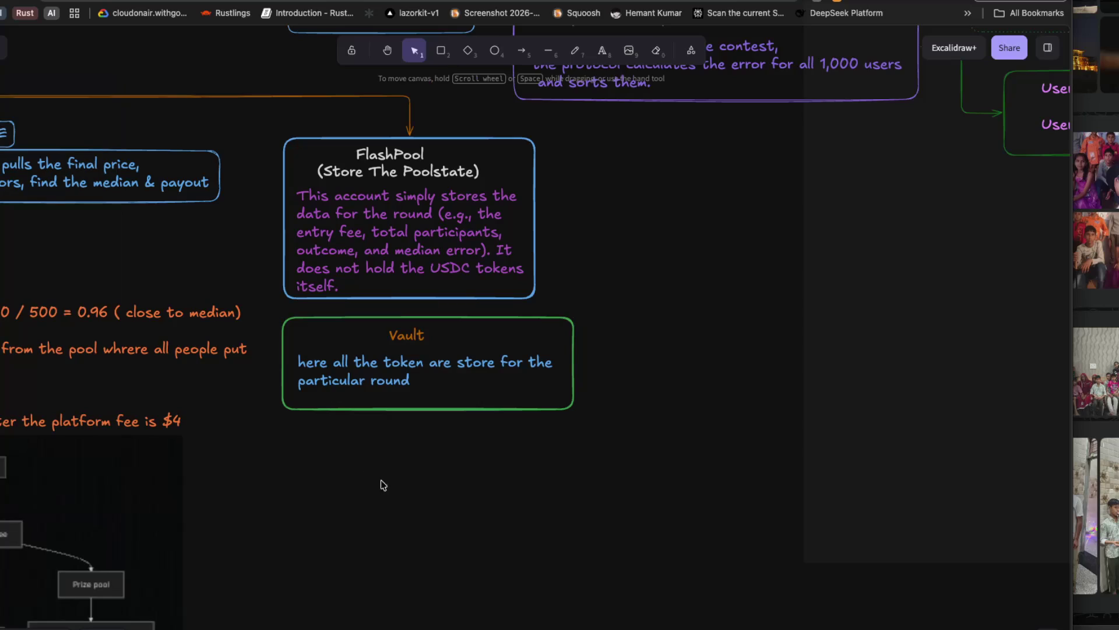
Rearrange the note, green box and Vault heading so the box encloses both, narrowing it.
left_click_drag(387, 354, 392, 426)
left_click(402, 409)
key("Escape")
mouse_move(405, 395)
left_mouse_down()
mouse_move(405, 465)
mouse_move(408, 449)
left_mouse_up()
left_click_drag(406, 334, 408, 398)
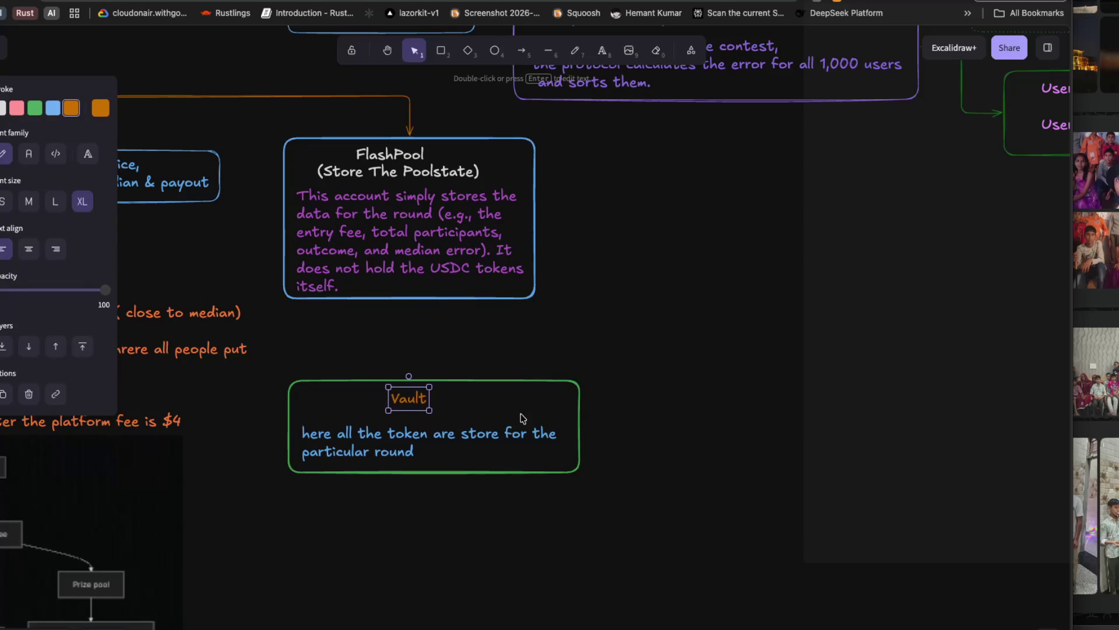
left_click(580, 415)
left_click_drag(580, 415, 565, 416)
Trim the green Vault box's left and top edges to fit its contents.
left_click_drag(285, 417, 293, 418)
left_click_drag(403, 376, 404, 382)
left_click(389, 312)
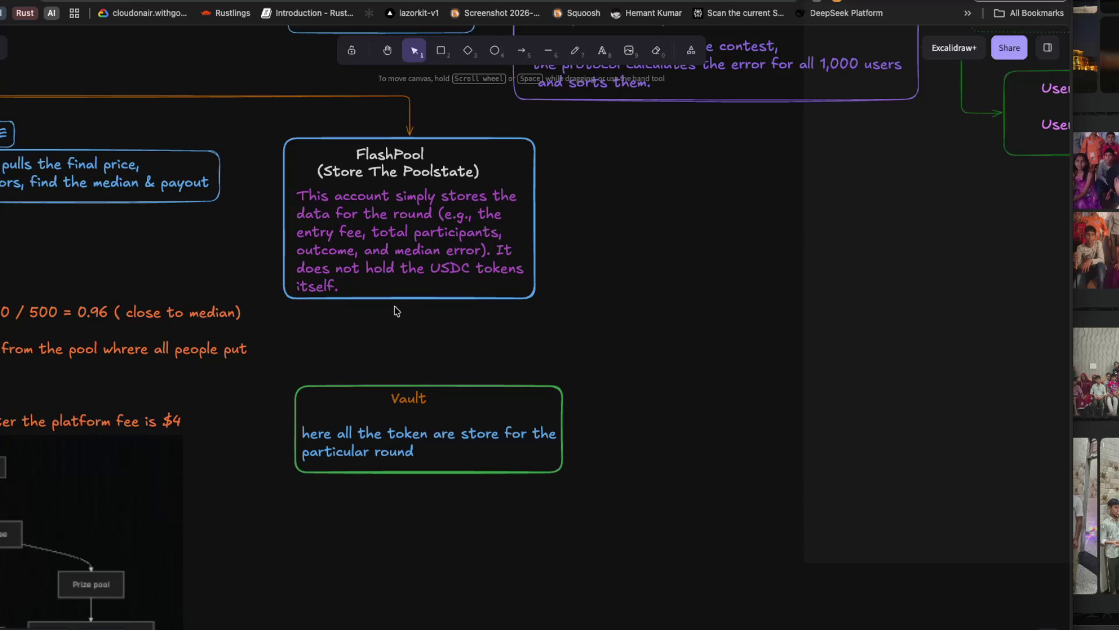
Draw a straight arrow from FlashPool to Vault with the white label 'owner of the valut'.
key("r")
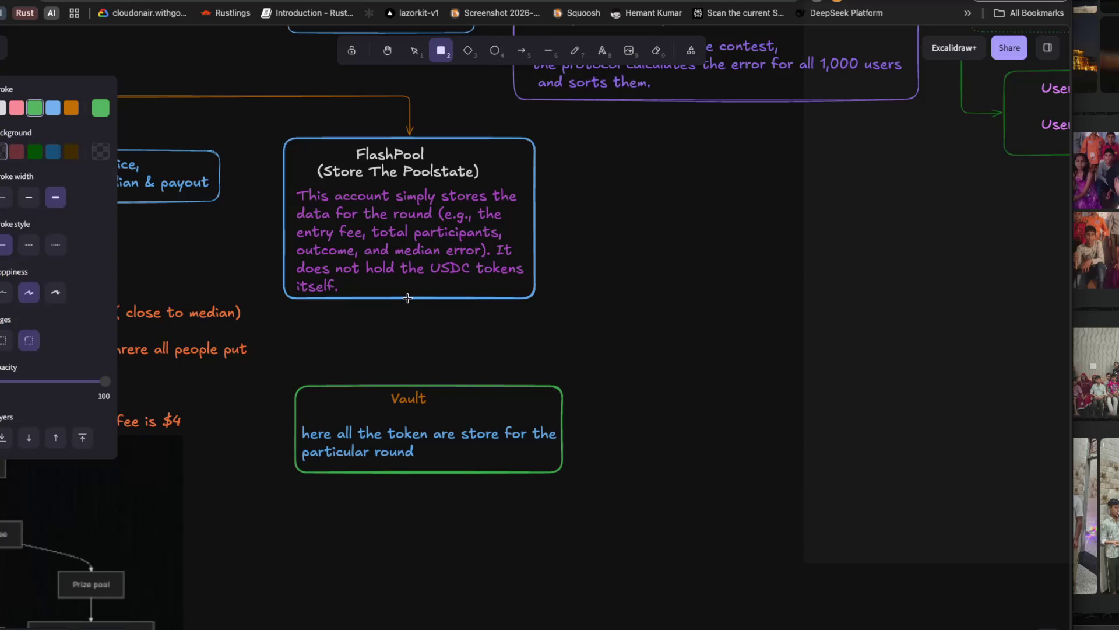
key("a")
mouse_move(408, 299)
left_mouse_down()
mouse_move(413, 385)
mouse_move(429, 383)
left_mouse_up()
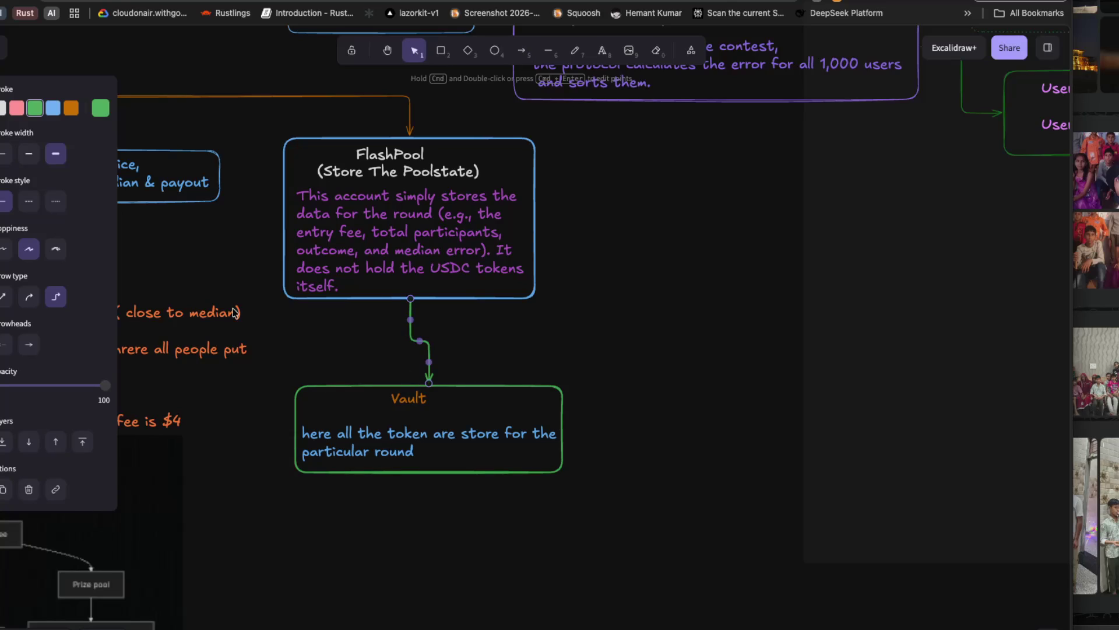
left_click(5, 298)
double_click(418, 339)
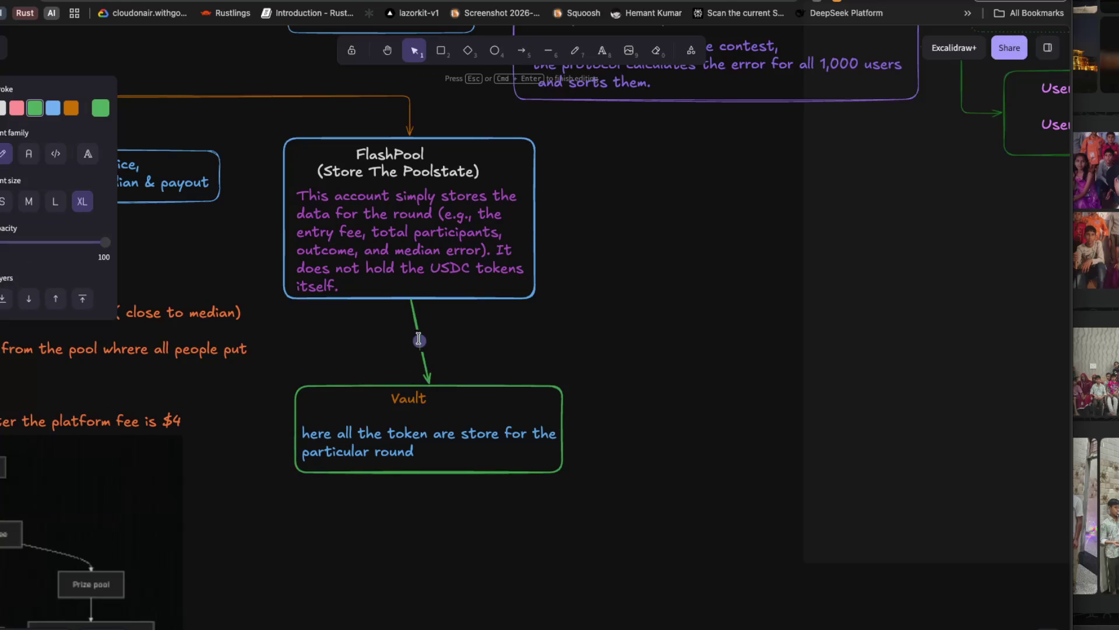
type("owe")
key("BackSpace")
key("BackSpace")
key("BackSpace")
type("owner")
type(" of the")
type(" val")
type("ut")
left_click(3, 108)
key("Escape")
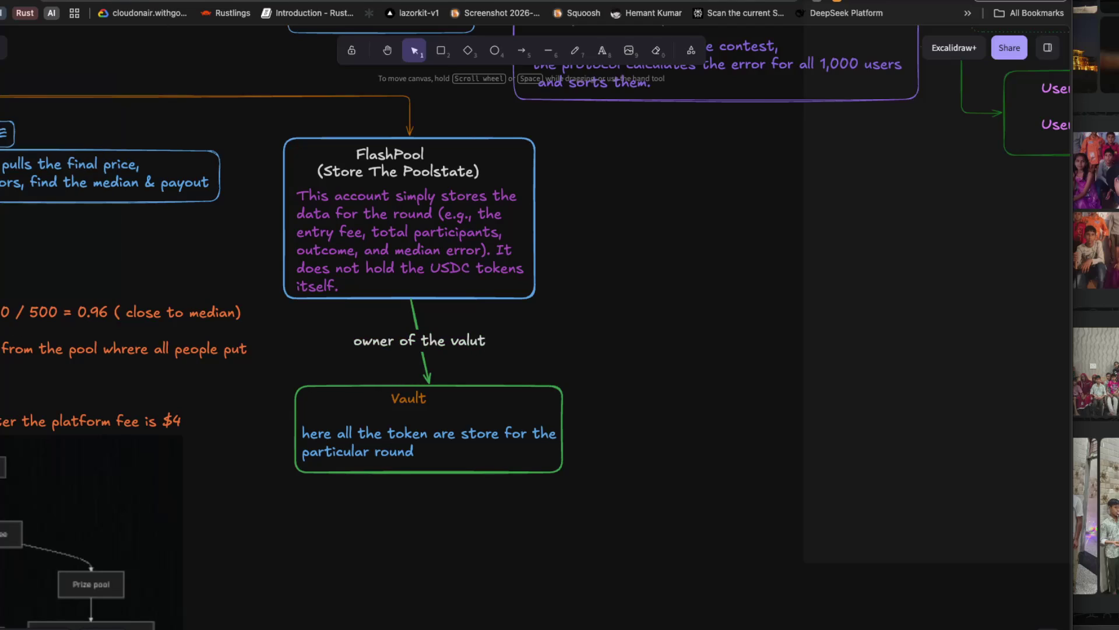
Choose the Red switch option on the keyboard switch shop page.
key("ctrl+Tab")
key("ctrl+Tab")
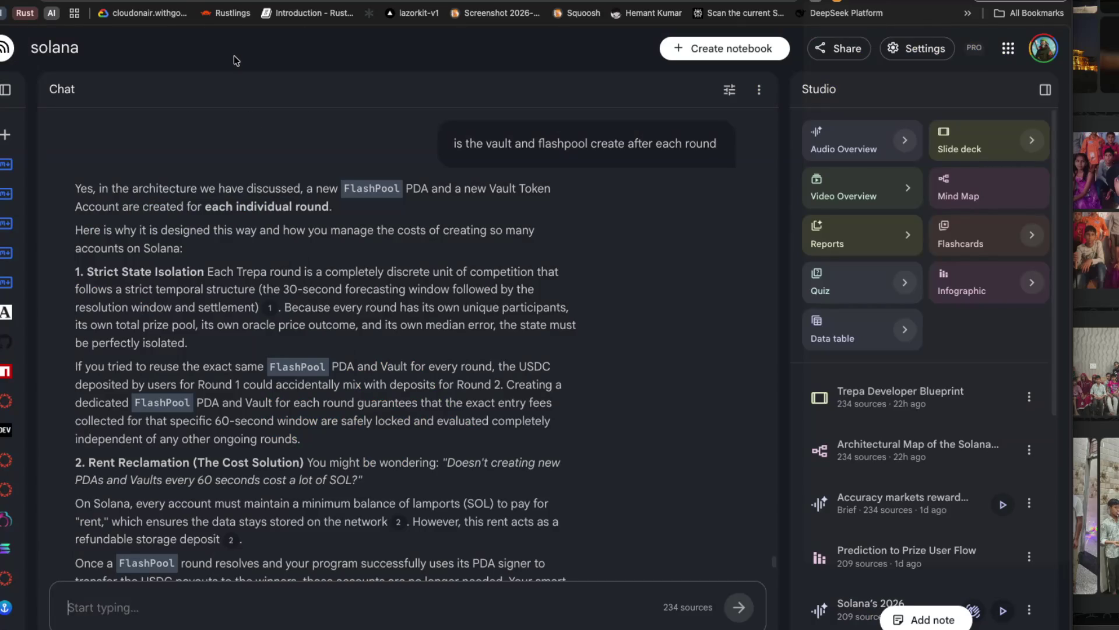
key("ctrl+Tab")
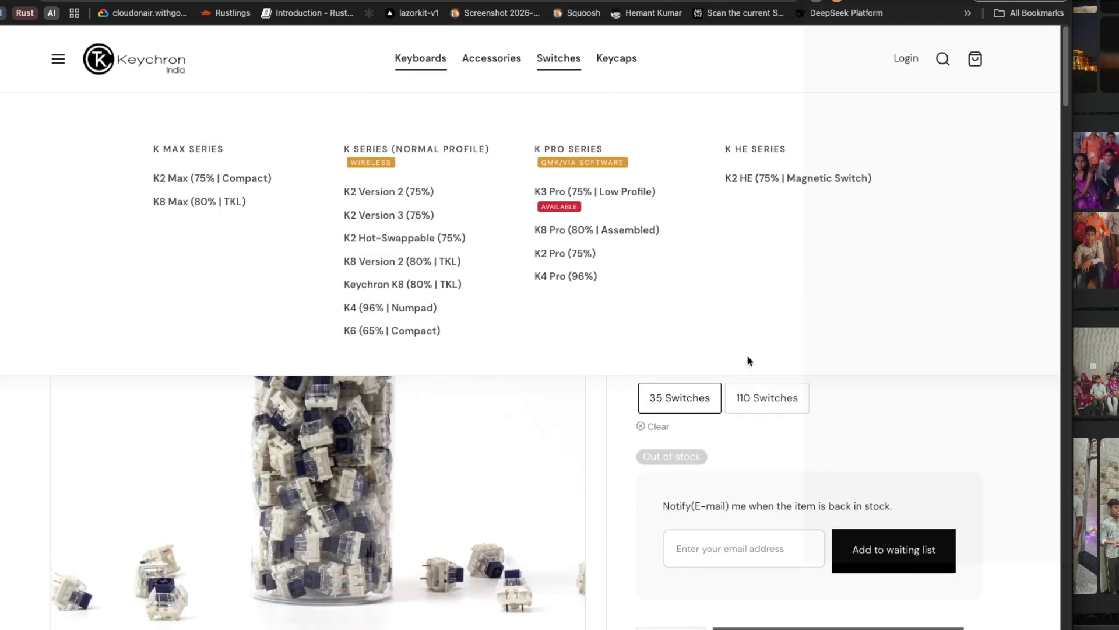
left_click(919, 291)
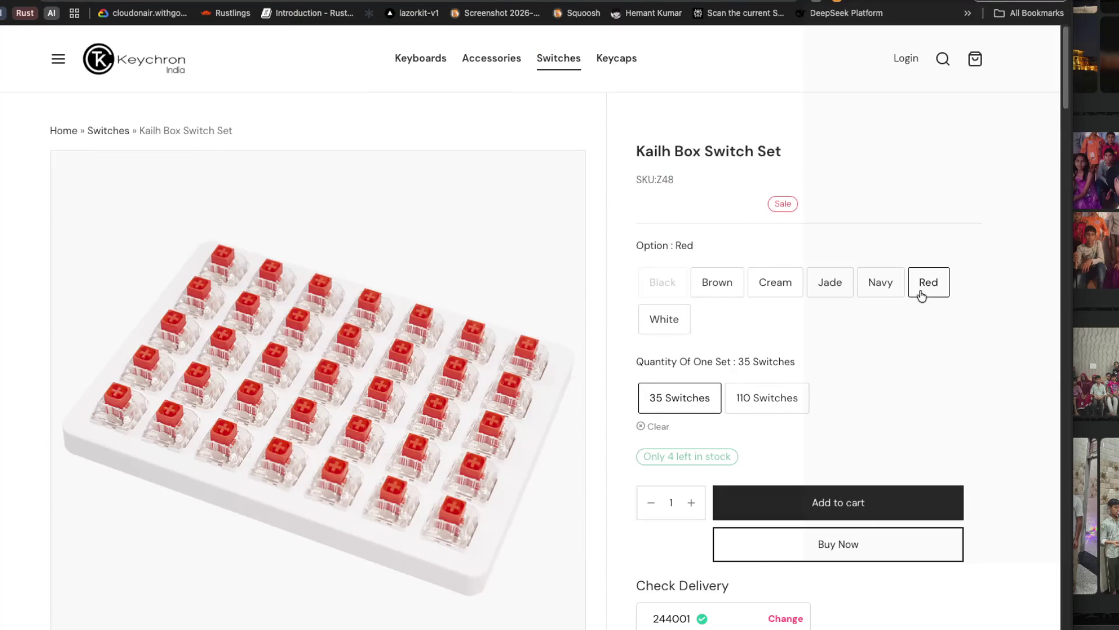
key("ctrl+Tab")
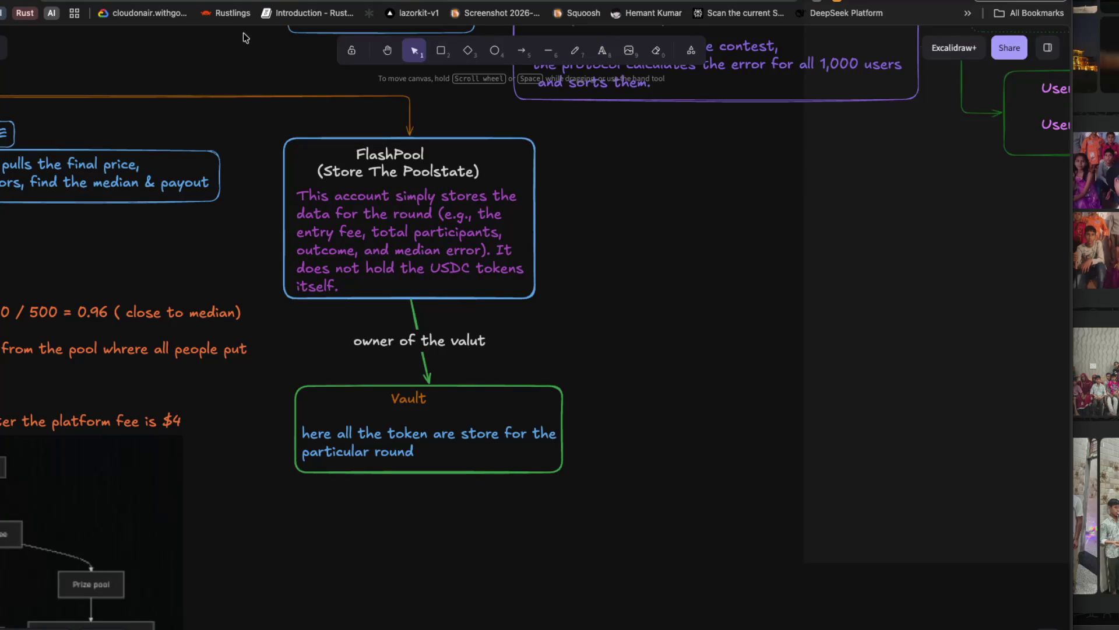
Highlight NotebookLM's sentence confirming a new FlashPool PDA and Vault are created per round.
key("ctrl+Tab")
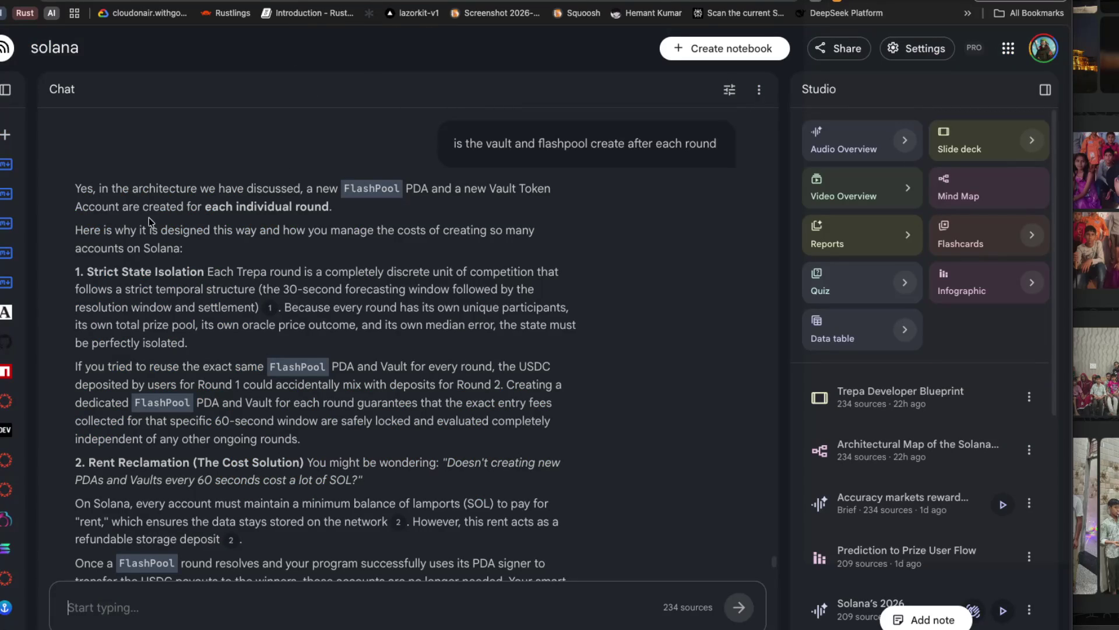
mouse_move(300, 190)
left_mouse_down()
mouse_move(524, 192)
mouse_move(133, 211)
mouse_move(340, 207)
left_mouse_up()
left_click(274, 214)
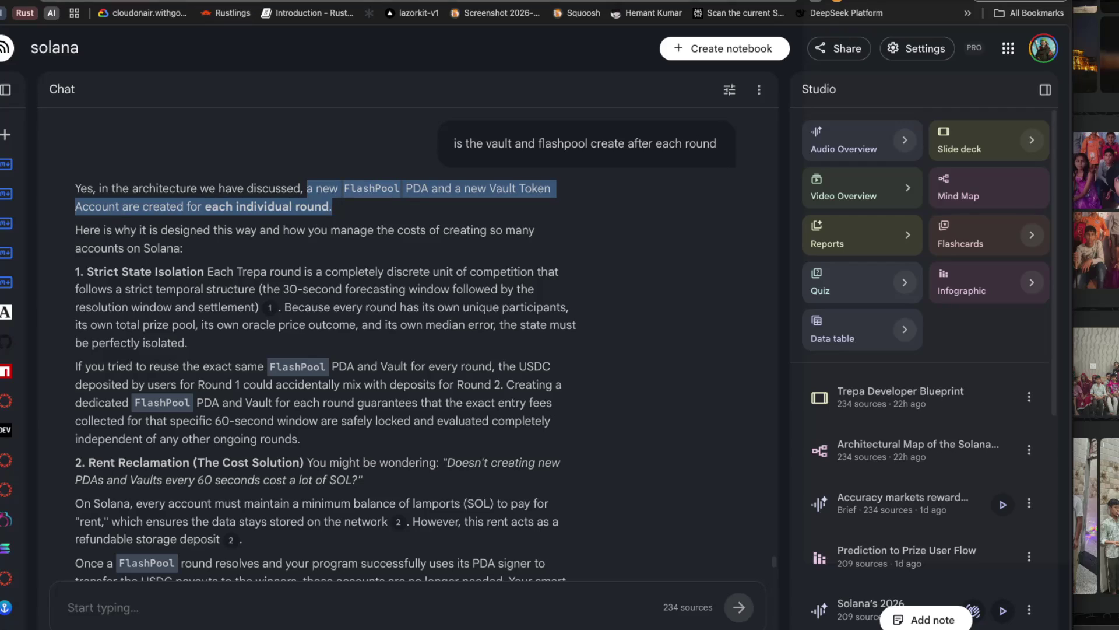
key("ctrl+Tab")
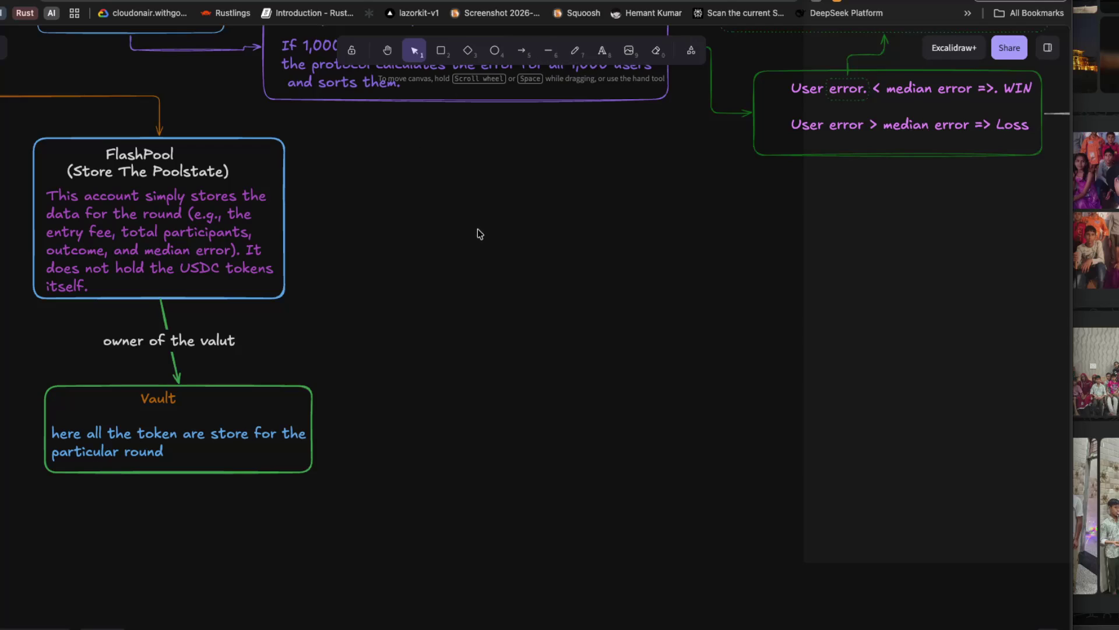
Add a wrapped pink note saying a new FlashPool PDA and Vault Token Account are created each round.
double_click(473, 197)
type("lashPool PDA and a new Vault Token Account are created for each individual round.")
key("Escape")
left_click_drag(464, 197, 910, 205)
mouse_move(1005, 212)
left_mouse_down()
mouse_move(904, 198)
mouse_move(552, 227)
left_mouse_up()
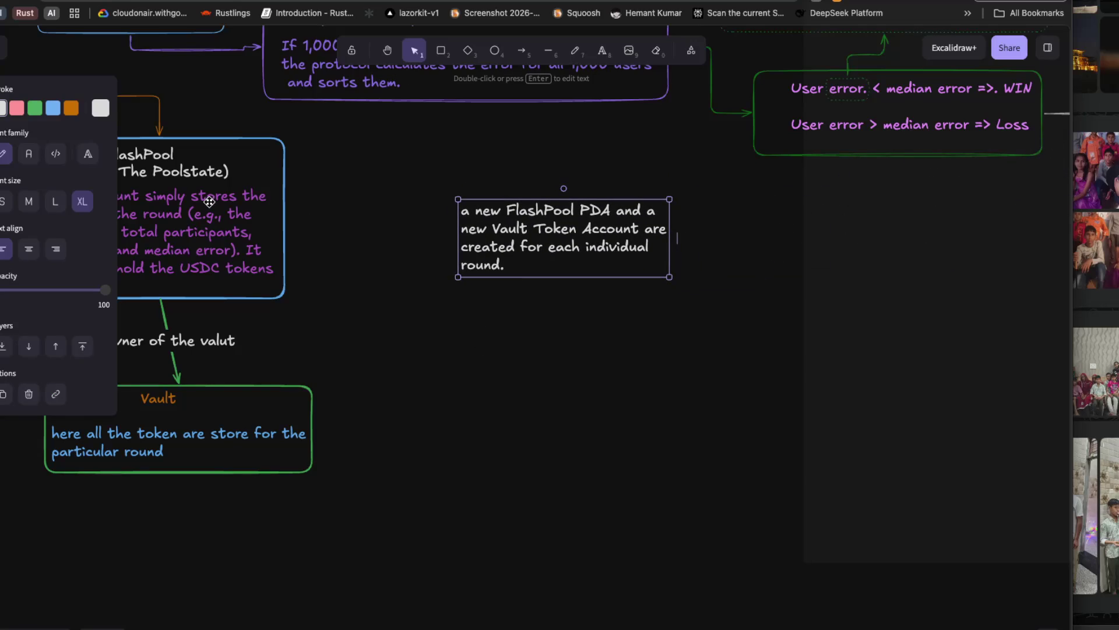
left_click(22, 113)
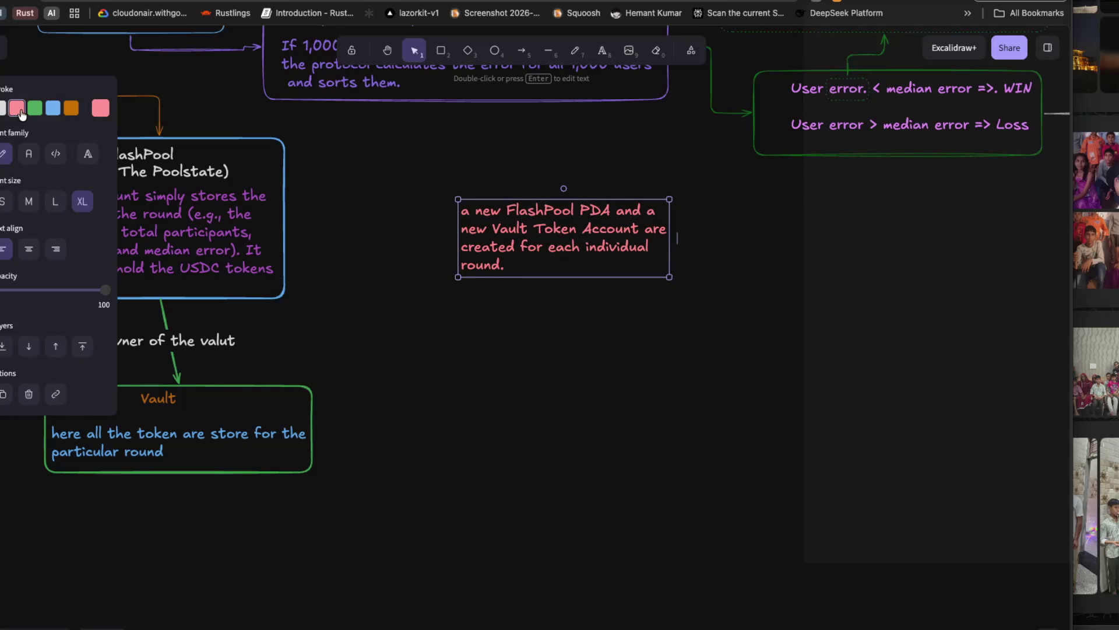
left_click(358, 196)
Draw a box around 'FlashPool PDA' in the note.
key("r")
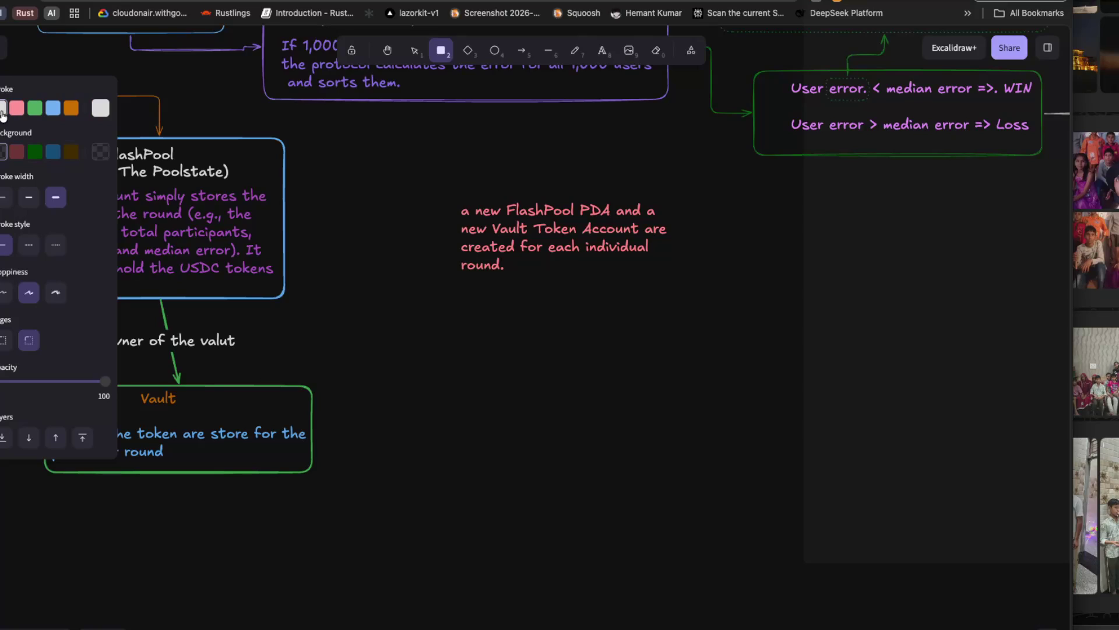
mouse_move(503, 197)
left_mouse_down()
mouse_move(515, 214)
mouse_move(581, 222)
left_mouse_up()
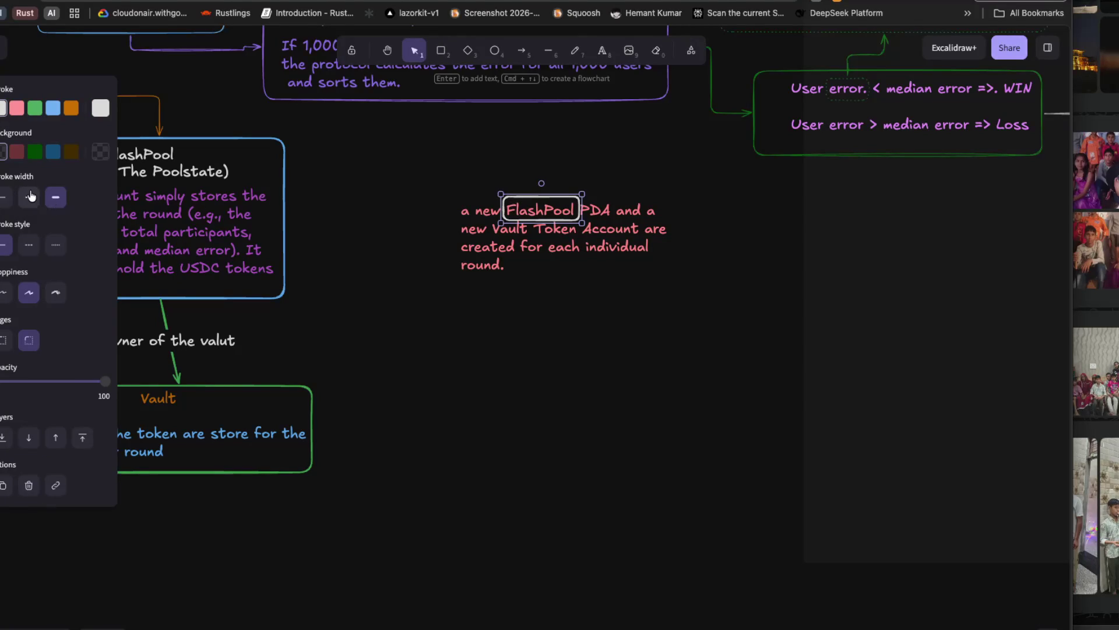
mouse_move(582, 209)
left_mouse_down()
mouse_move(630, 211)
mouse_move(616, 210)
left_mouse_up()
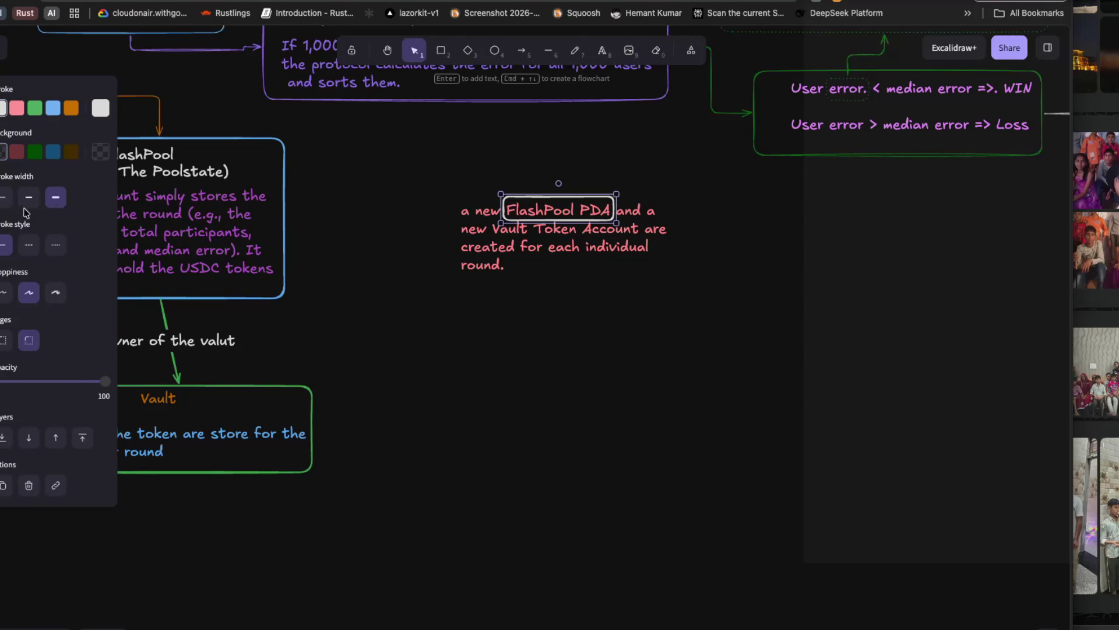
left_click(293, 263)
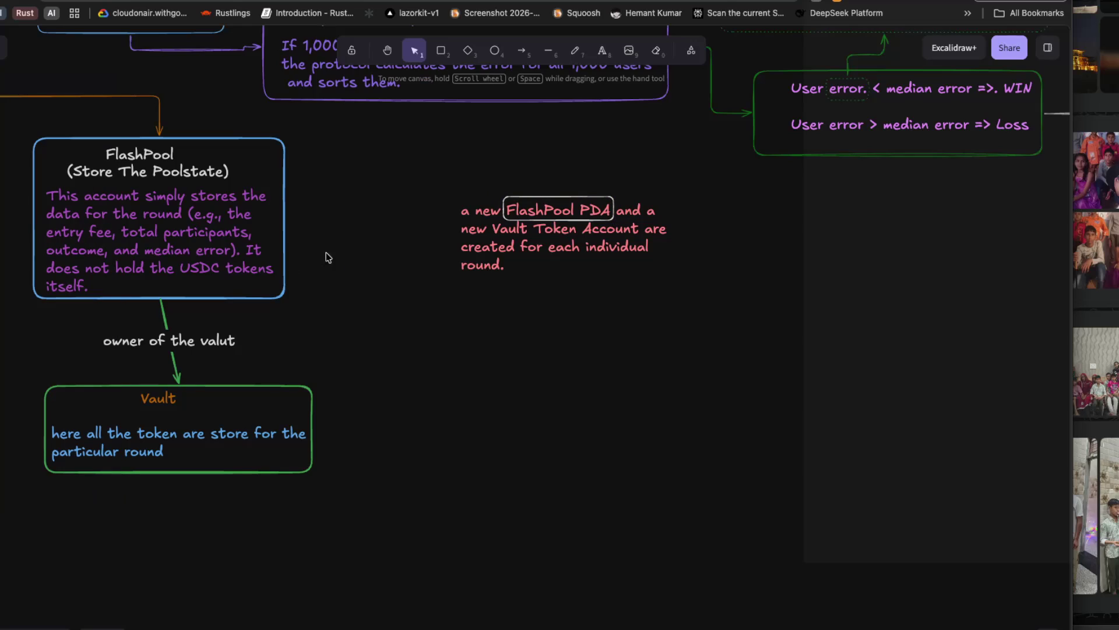
Underline 'new Vault' in the pink note.
key("l")
mouse_move(459, 238)
left_mouse_down()
mouse_move(661, 237)
mouse_move(536, 237)
left_mouse_up()
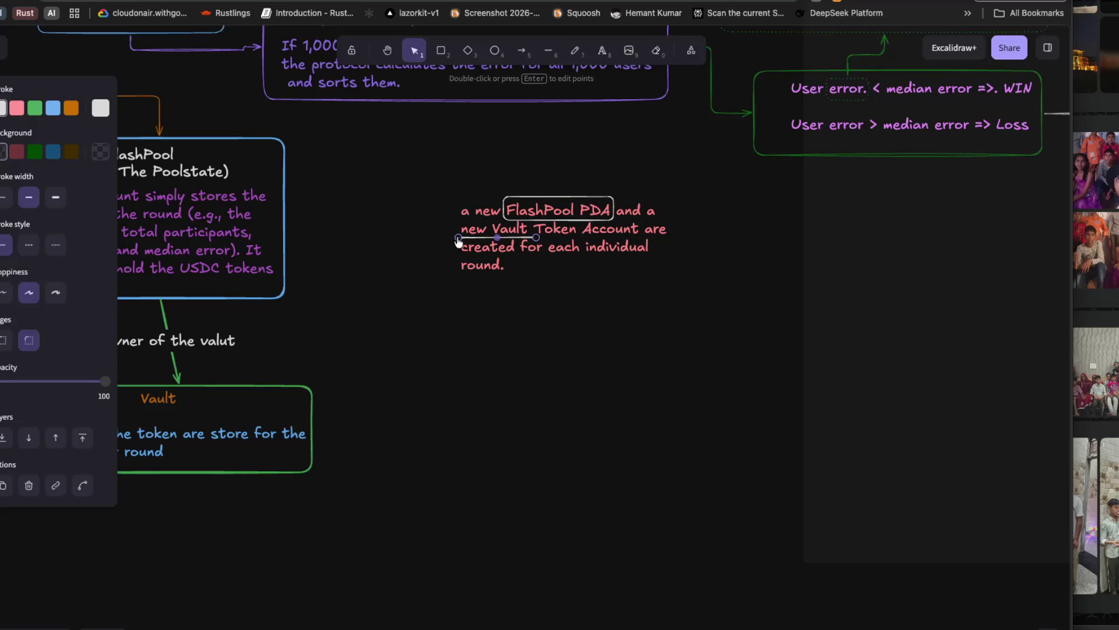
left_click(440, 261)
Frame the whole note in a pink-bordered rectangle.
key("r")
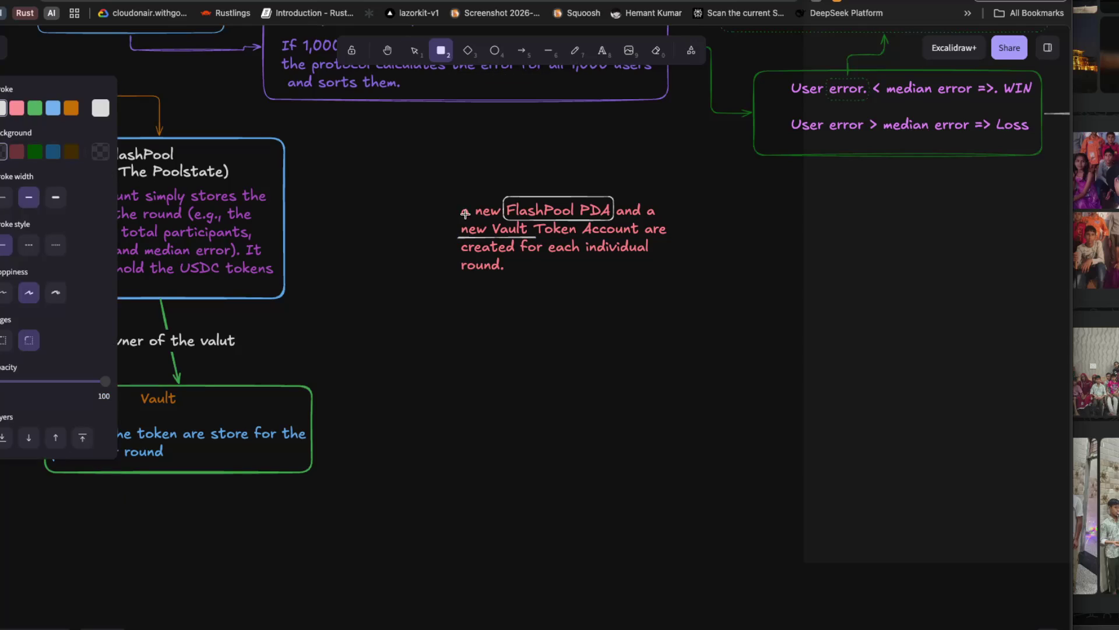
mouse_move(451, 189)
left_mouse_down()
mouse_move(500, 271)
mouse_move(675, 284)
left_mouse_up()
left_click(73, 110)
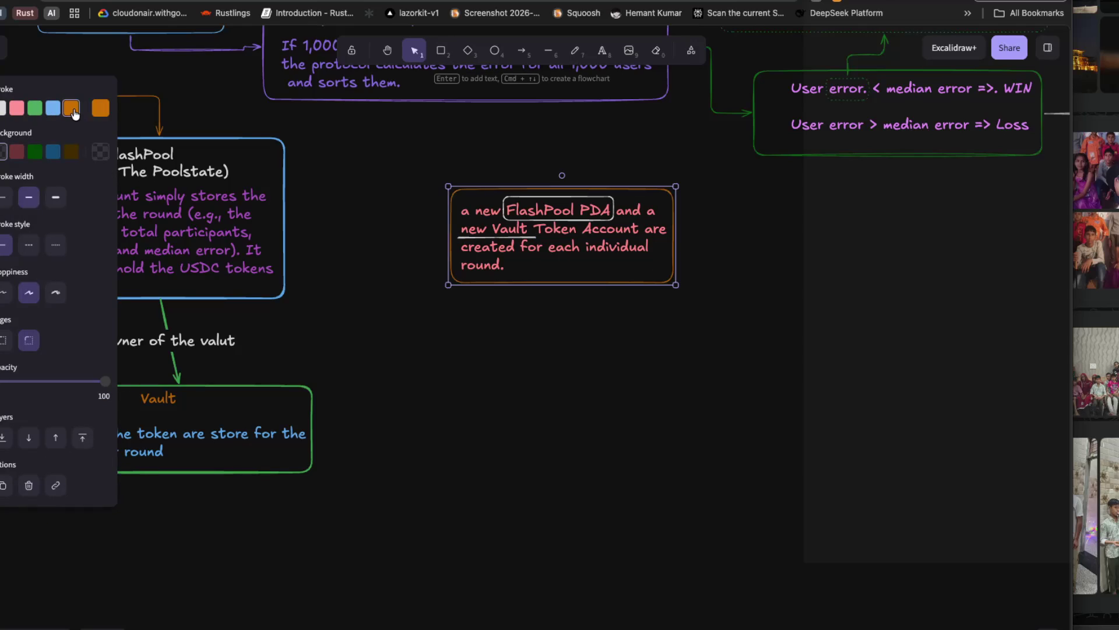
left_click(100, 108)
left_click(245, 193)
left_click(346, 226)
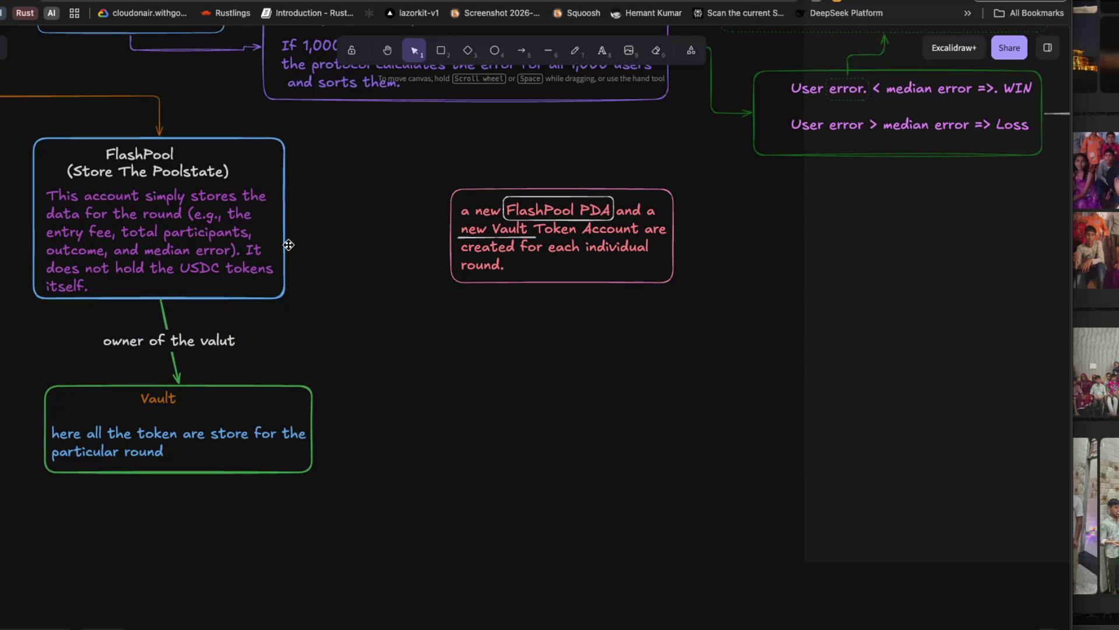
Draw arrows from the FlashPool box and the Vault box to the note.
key("a")
left_click_drag(288, 219, 458, 238)
key("a")
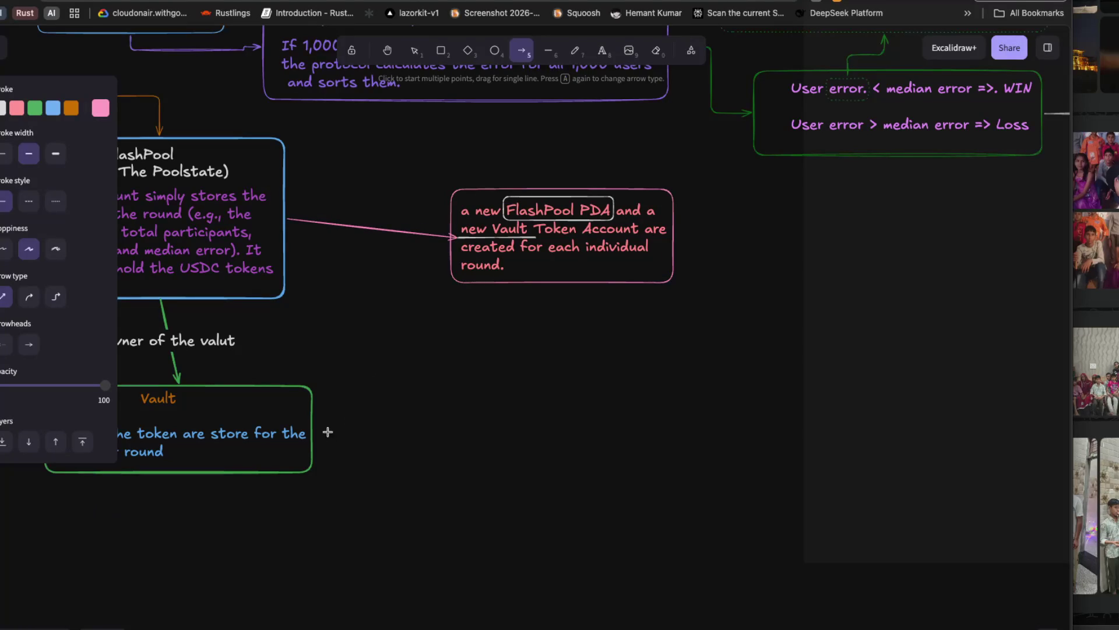
mouse_move(313, 442)
left_mouse_down()
mouse_move(425, 245)
mouse_move(447, 239)
left_mouse_up()
left_click(421, 358)
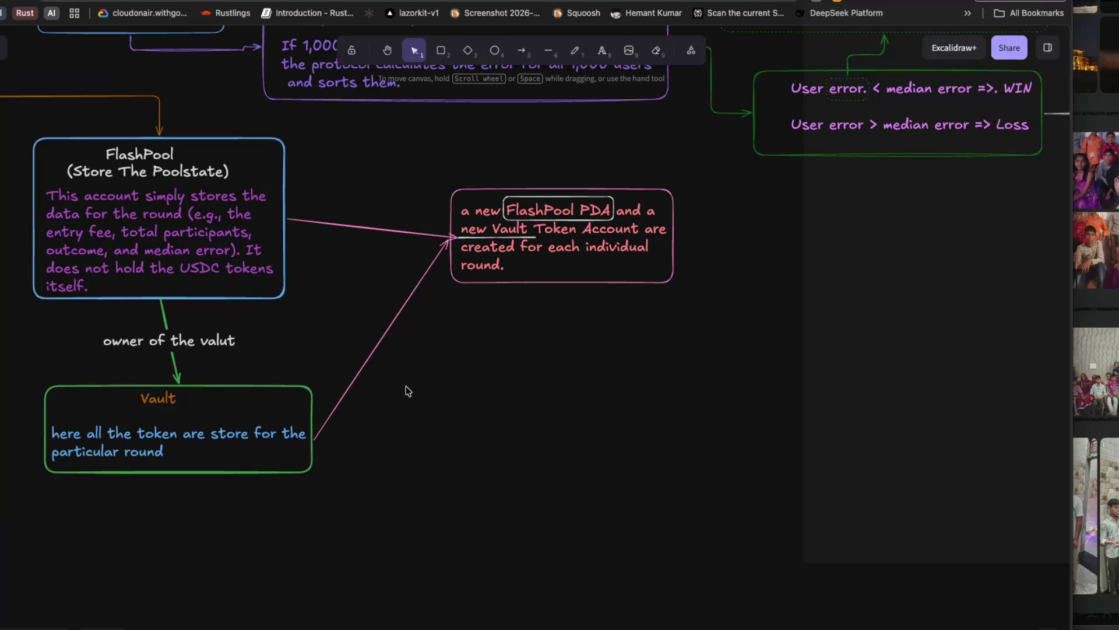
key("ctrl+Tab")
key("ctrl+Tab")
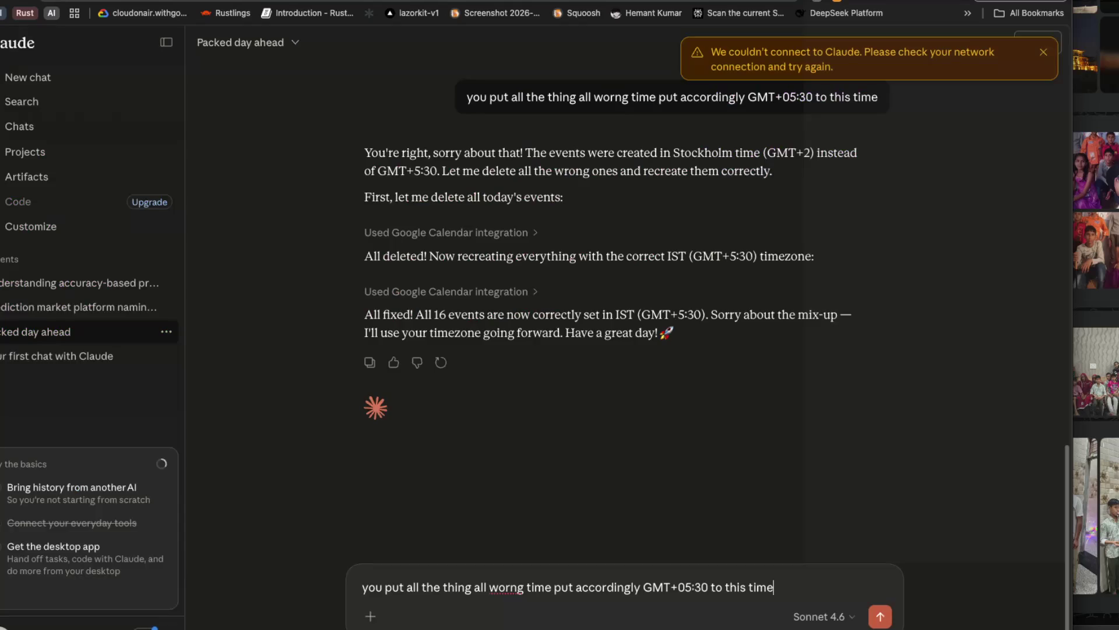
Scroll the per-round answer and highlight the point about each Trepa round.
scroll(147, 242, "down", 1)
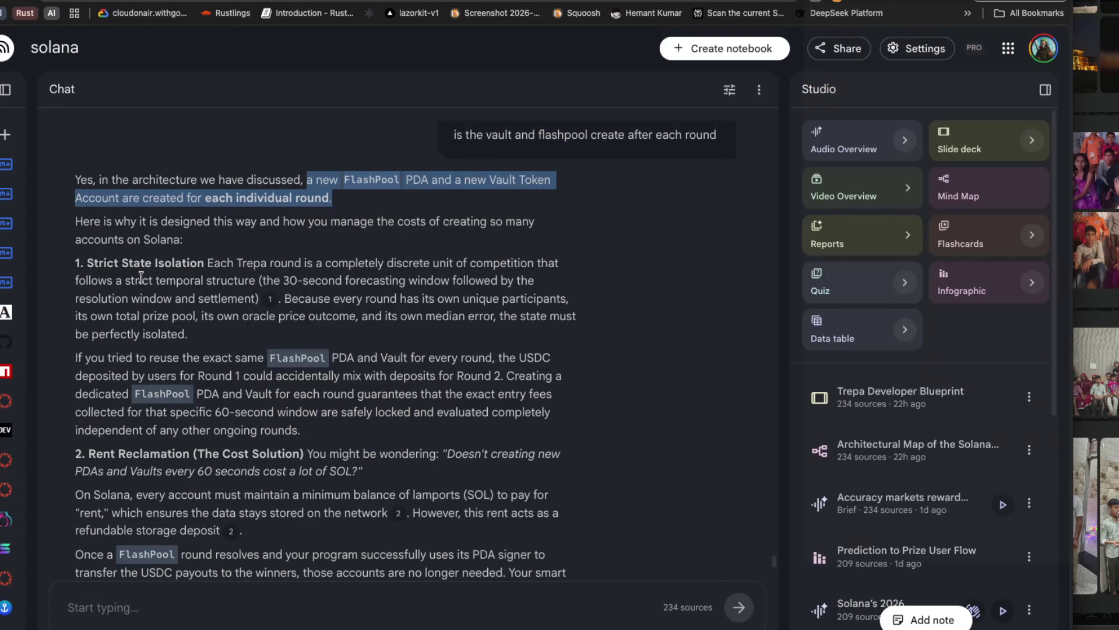
left_click_drag(91, 265, 331, 257)
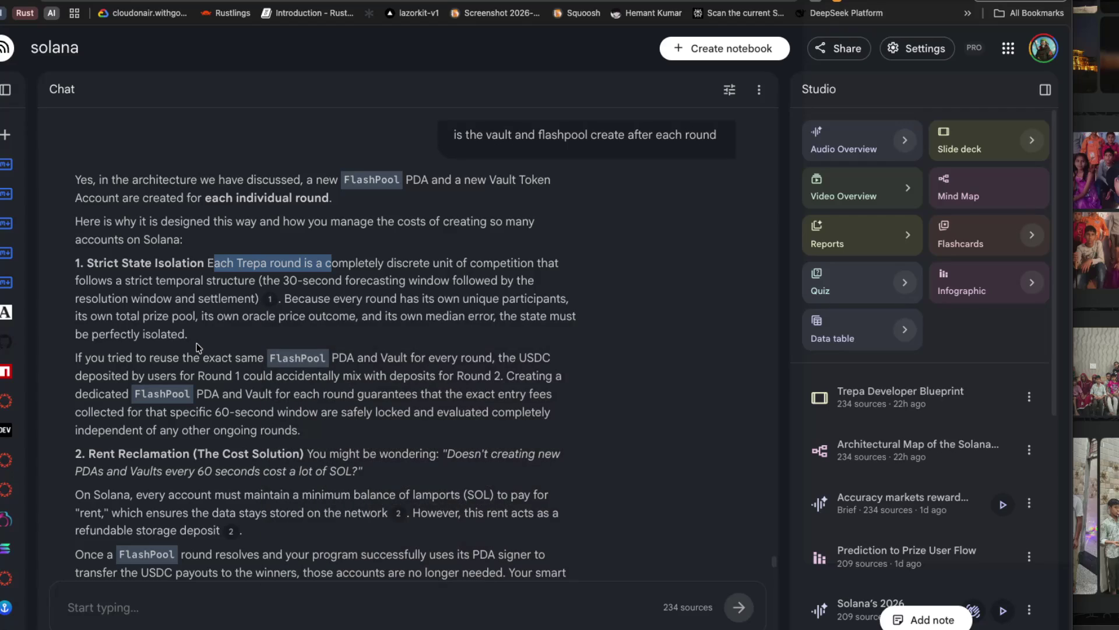
scroll(199, 348, "down", 1)
Highlight the answer's passages on entry fees, Rent Reclamation and refundable rent.
mouse_move(58, 359)
left_mouse_down()
mouse_move(229, 354)
mouse_move(378, 376)
mouse_move(525, 359)
mouse_move(191, 387)
left_mouse_up()
mouse_move(532, 376)
left_mouse_down()
mouse_move(350, 378)
mouse_move(513, 378)
left_mouse_up()
left_click(74, 398)
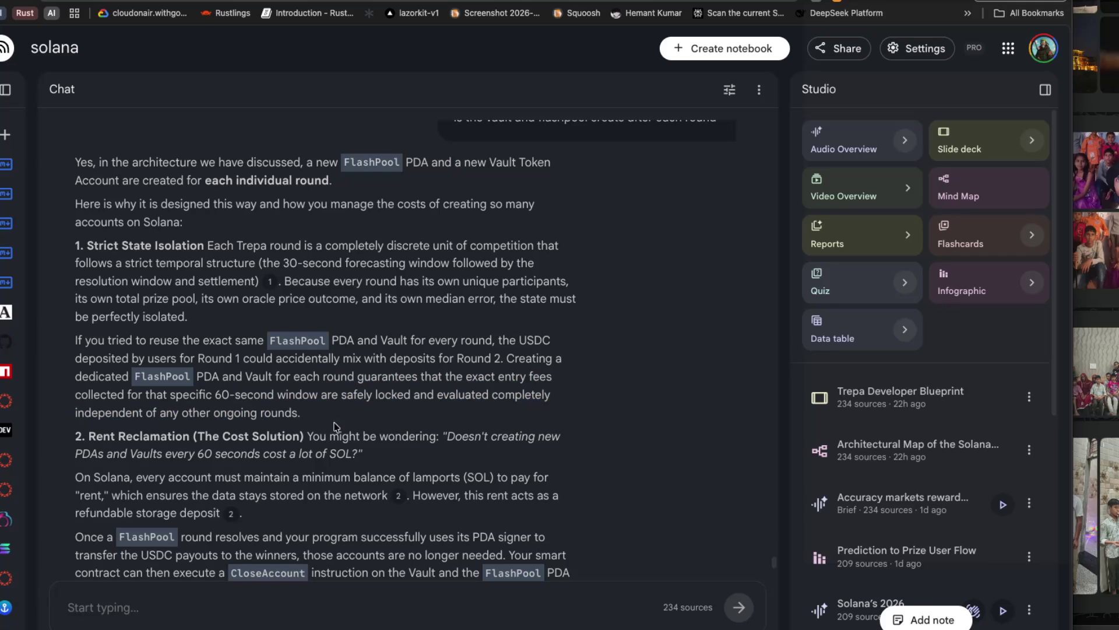
left_click_drag(88, 430, 318, 436)
mouse_move(307, 436)
left_mouse_down()
mouse_move(542, 437)
mouse_move(241, 453)
mouse_move(363, 454)
left_mouse_up()
left_click(135, 468)
scroll(133, 465, "down", 1)
scroll(132, 464, "down", 2)
left_click_drag(124, 426, 475, 426)
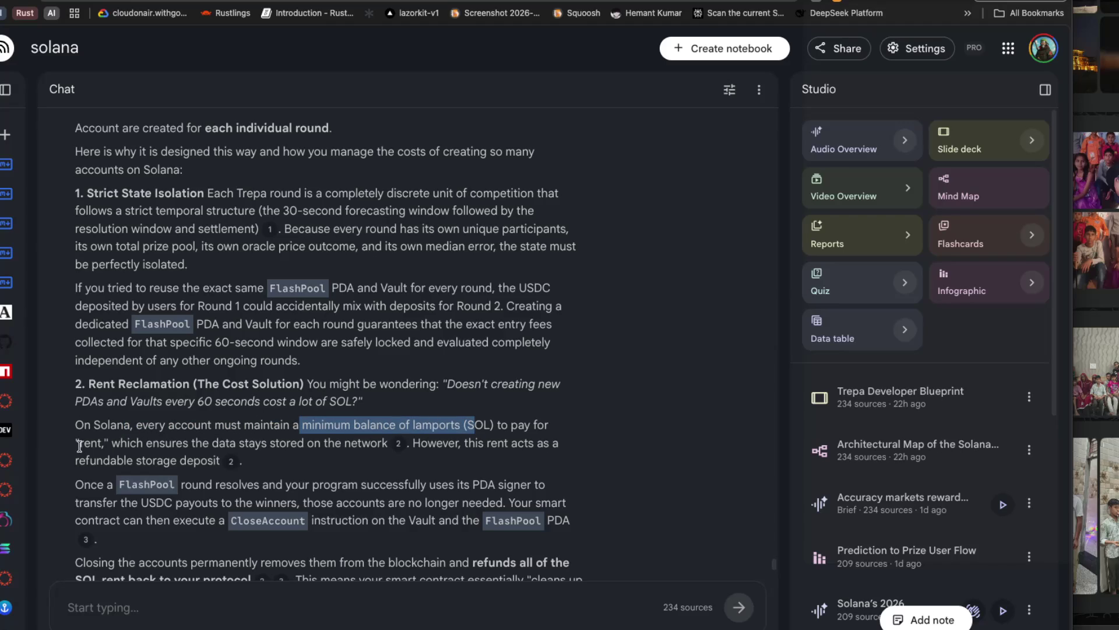
mouse_move(111, 444)
left_mouse_down()
mouse_move(82, 444)
mouse_move(399, 445)
left_mouse_up()
left_click_drag(413, 444, 439, 447)
left_click(480, 446)
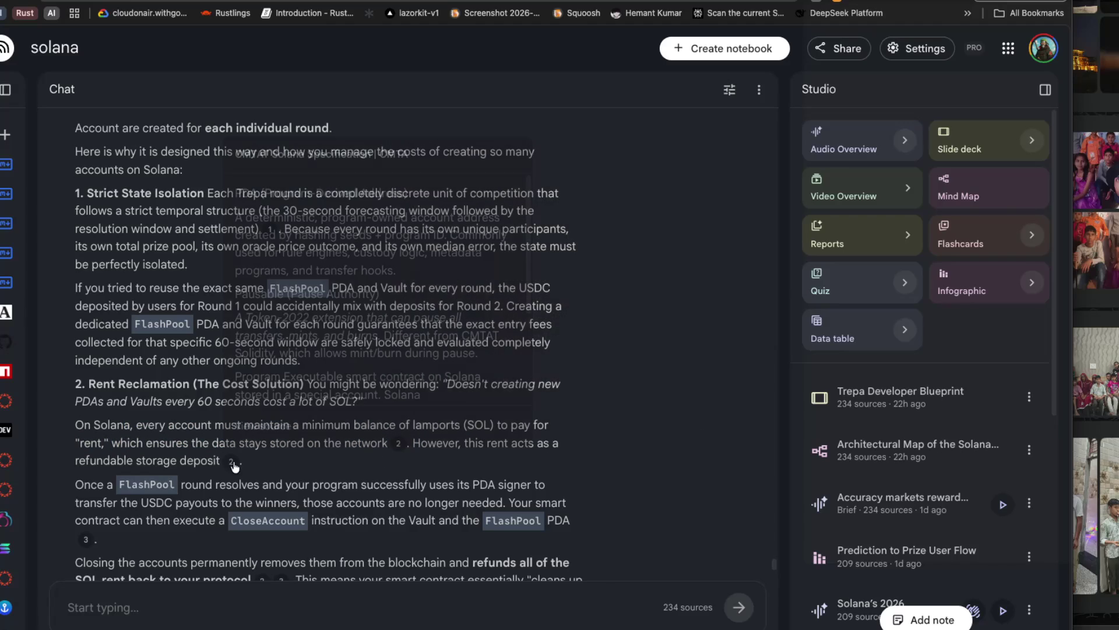
Highlight the lines on round resolution, the PDA signer, USDC payouts and CloseAccount.
mouse_move(218, 460)
left_mouse_down()
mouse_move(44, 465)
mouse_move(80, 484)
mouse_move(516, 488)
left_mouse_up()
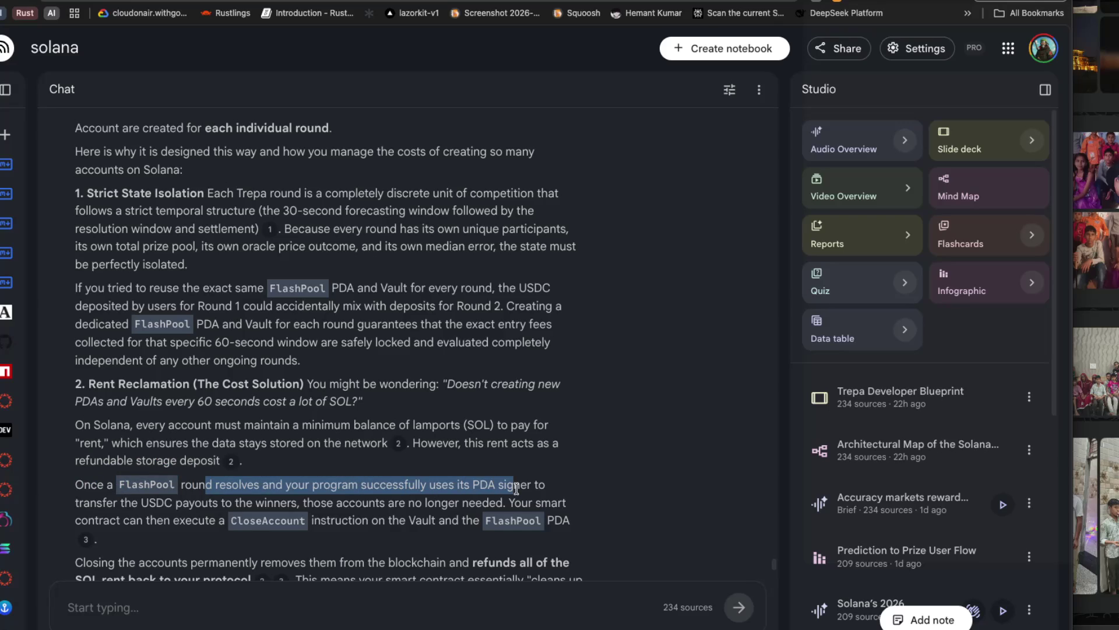
left_click_drag(122, 502, 309, 502)
left_click(309, 501)
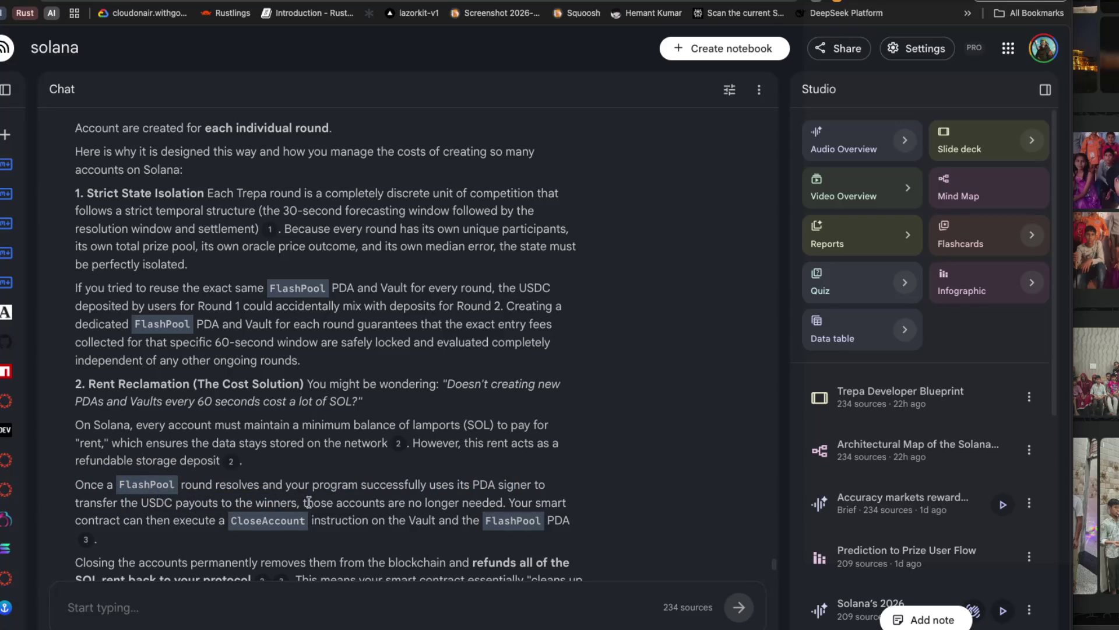
left_click_drag(218, 485, 330, 485)
left_click(330, 486)
left_click_drag(430, 486, 481, 486)
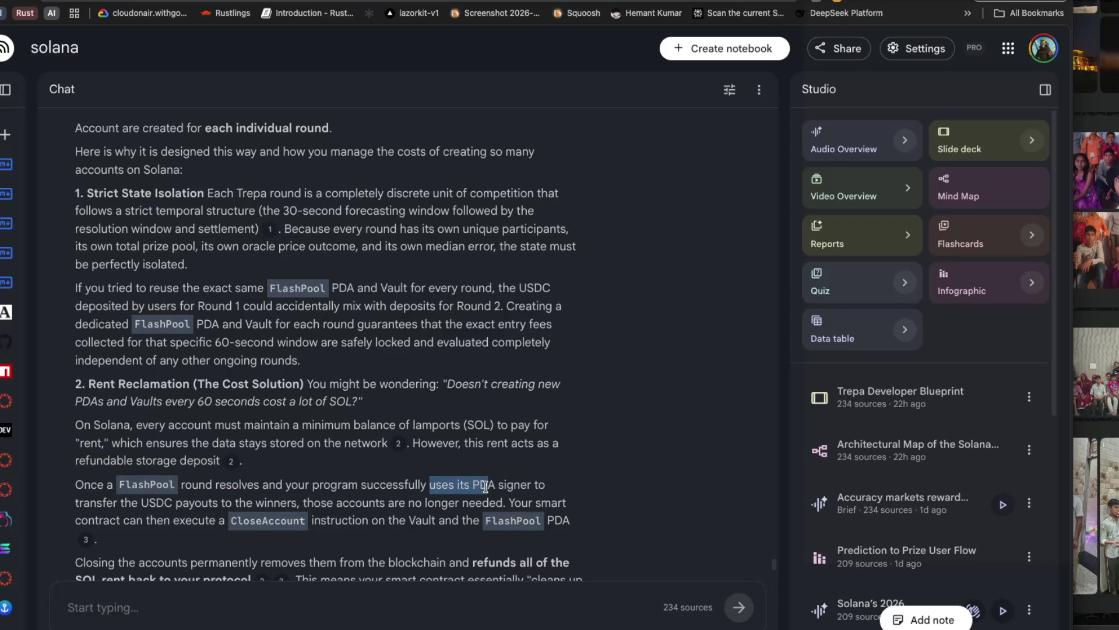
left_click_drag(79, 502, 187, 503)
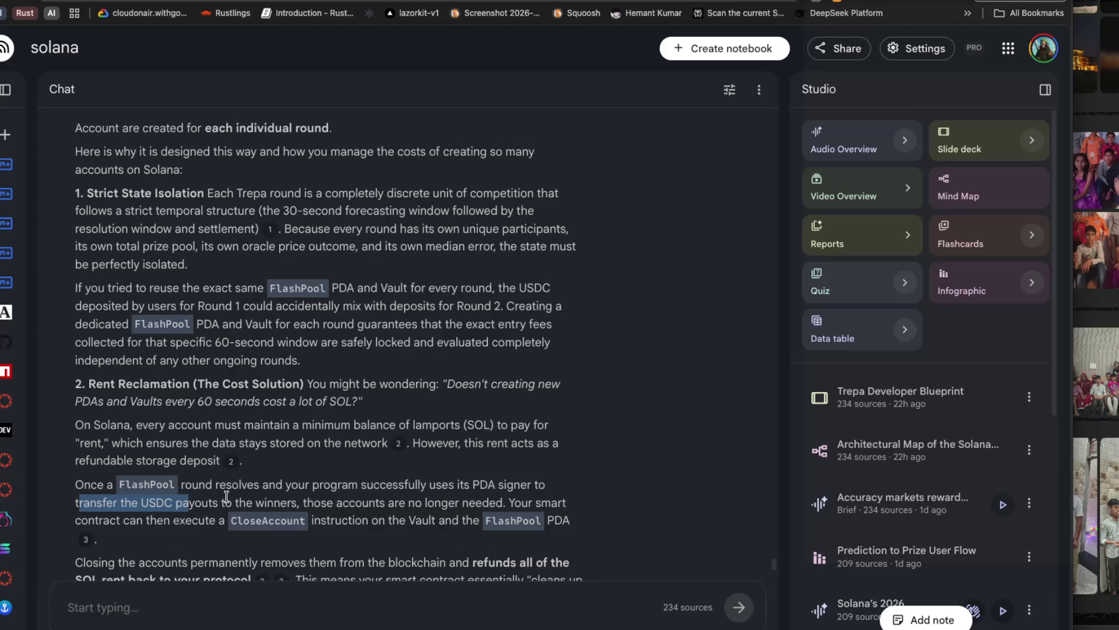
scroll(226, 496, "down", 3)
left_click(304, 398)
mouse_move(304, 399)
left_mouse_down()
mouse_move(437, 411)
mouse_move(533, 404)
mouse_move(285, 416)
left_mouse_up()
mouse_move(104, 415)
left_mouse_down()
mouse_move(329, 420)
mouse_move(320, 417)
left_mouse_up()
left_click(319, 418)
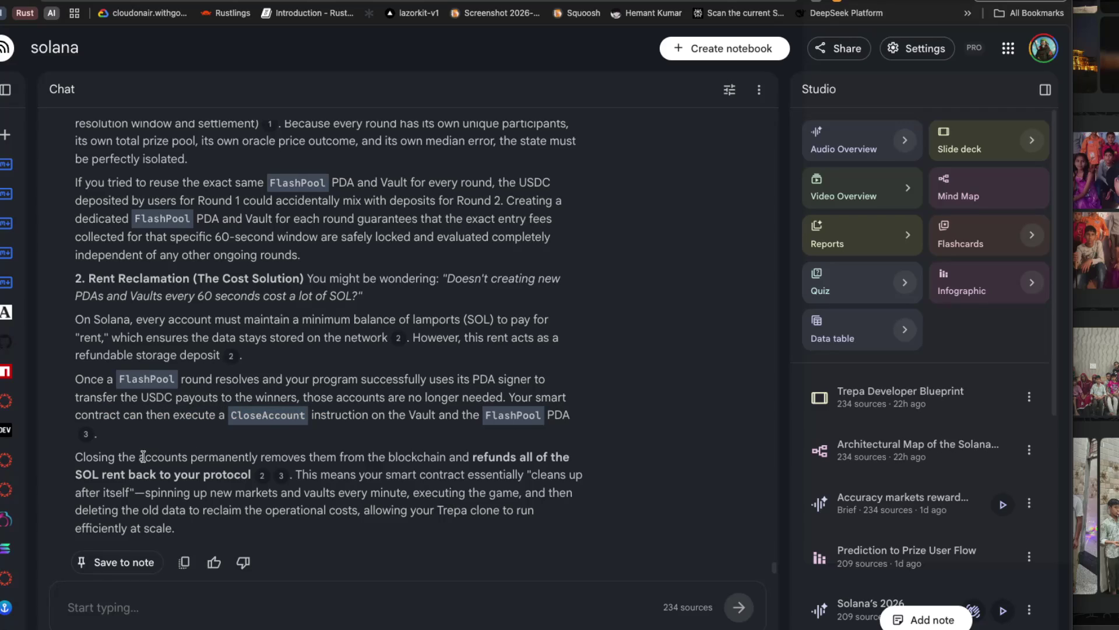
left_click_drag(239, 457, 402, 477)
left_click(402, 477)
Ask the suggested follow-up 'How do I calculate the space for a new market?'.
scroll(344, 481, "down", 1)
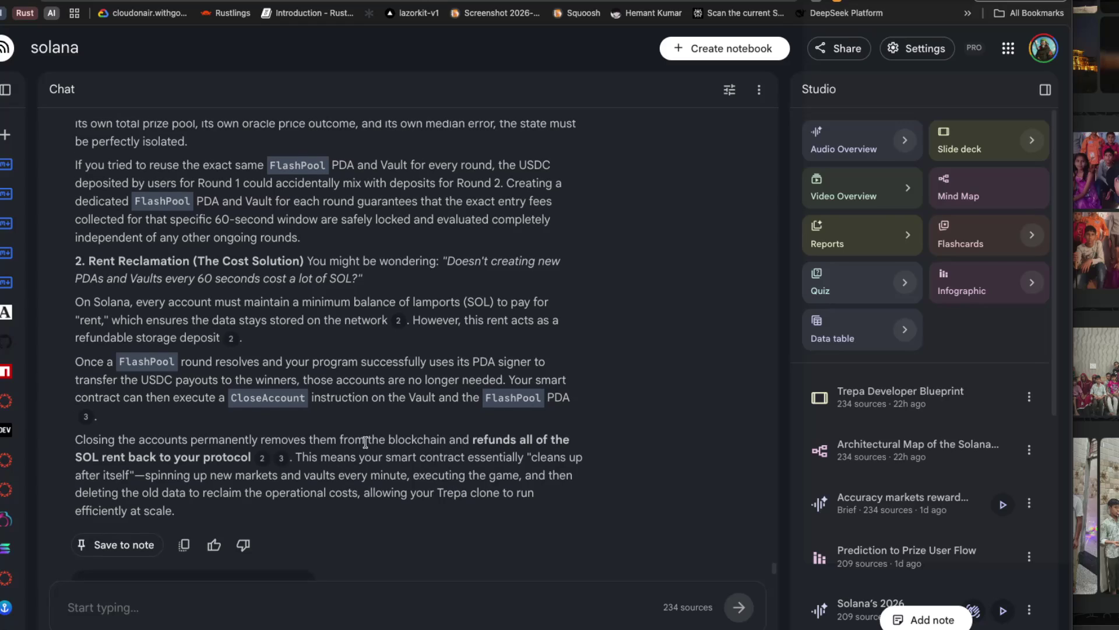
left_click_drag(301, 457, 530, 462)
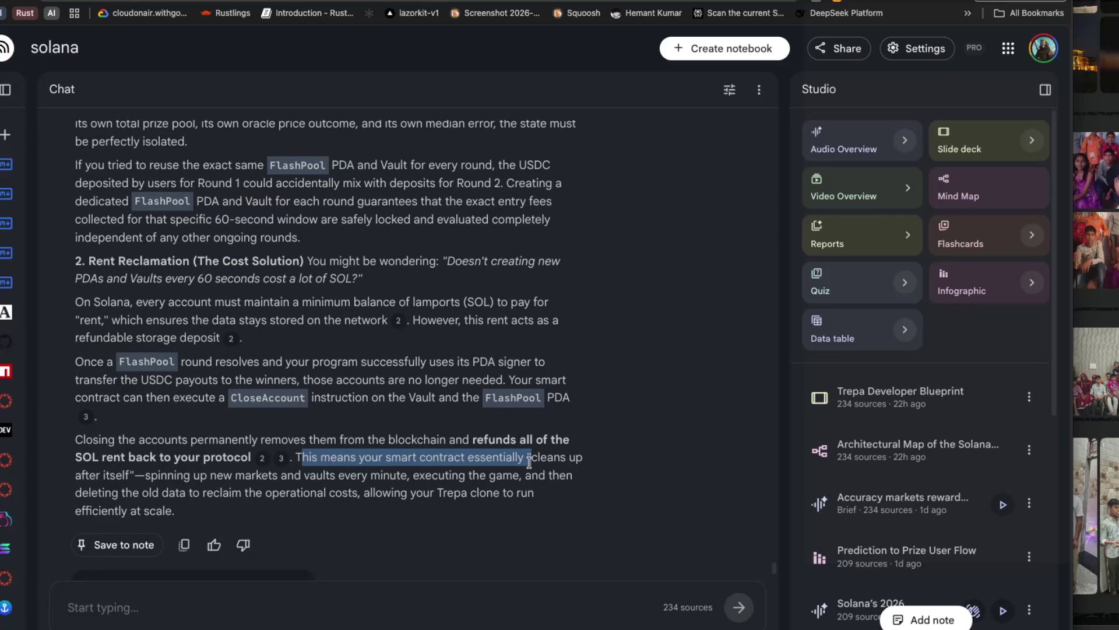
mouse_move(75, 475)
left_mouse_down()
mouse_move(539, 476)
mouse_move(175, 511)
left_mouse_up()
left_click(186, 509)
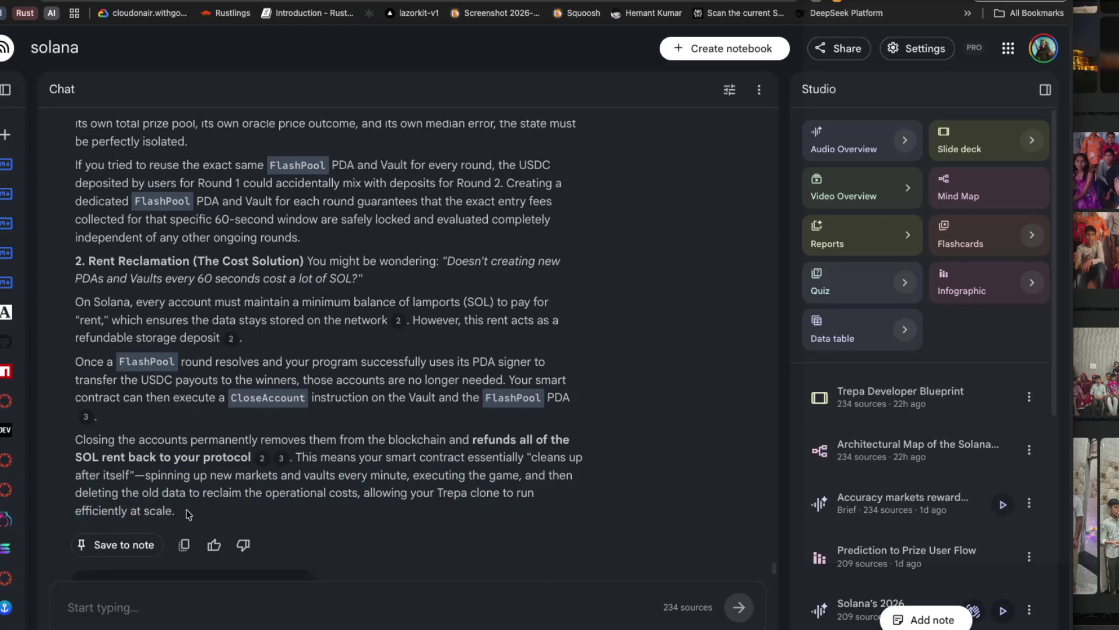
scroll(350, 343, "down", 3)
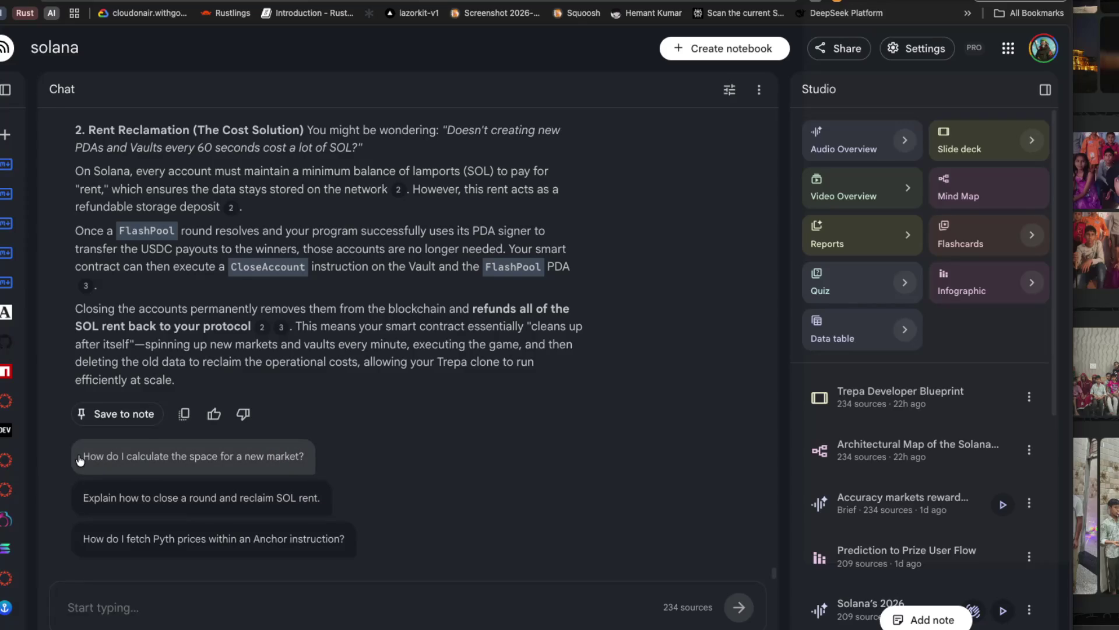
left_click(310, 470)
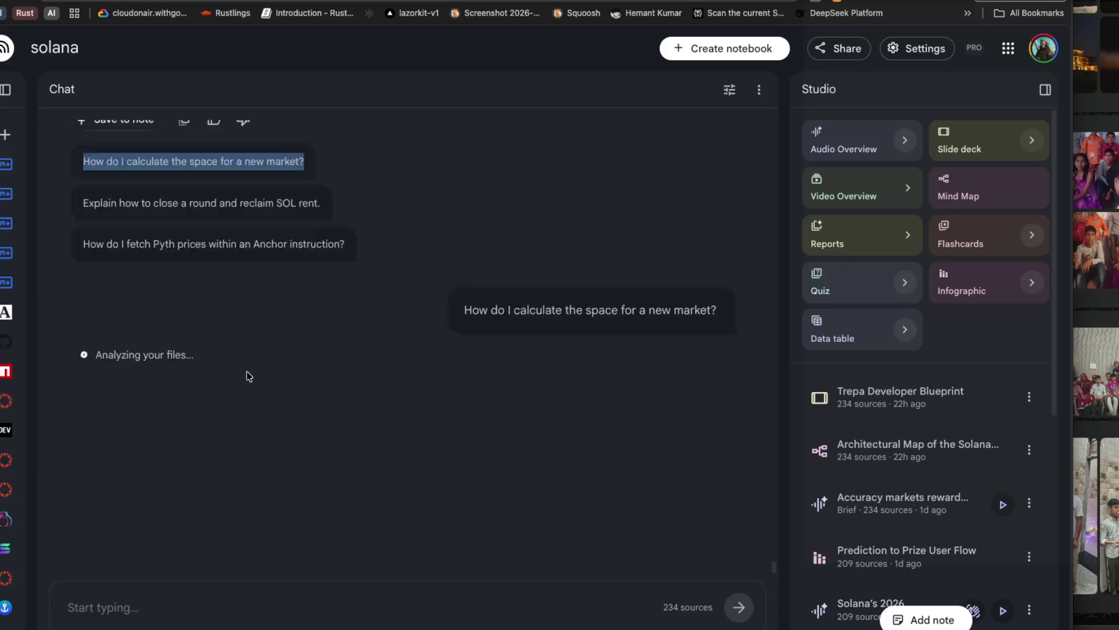
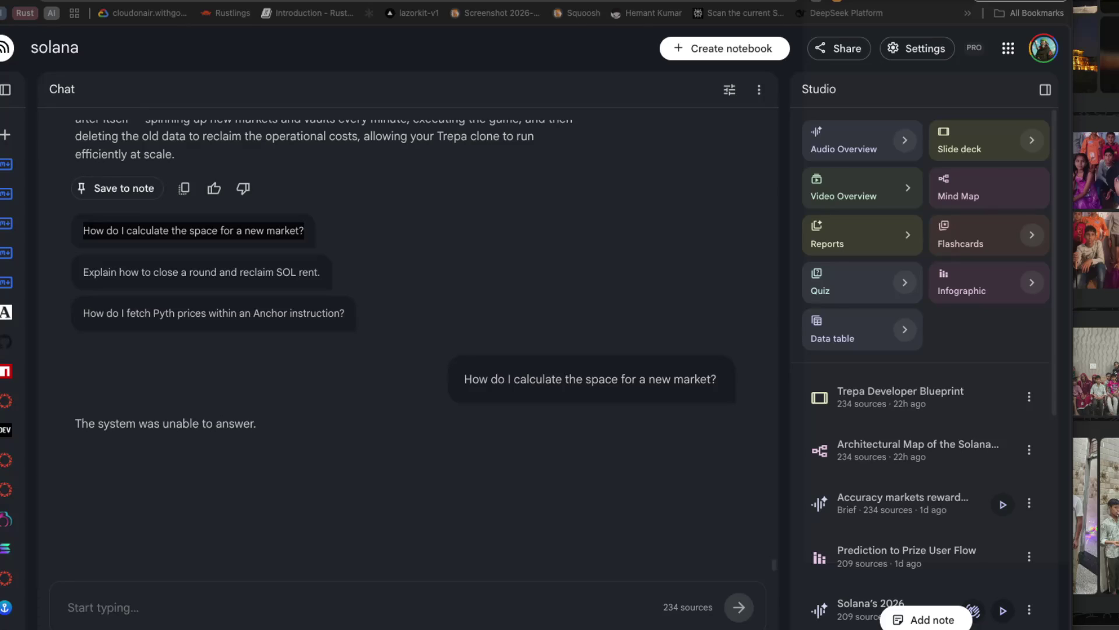
Send the retry message 'try agaibn' in the solana chat.
left_click(229, 608)
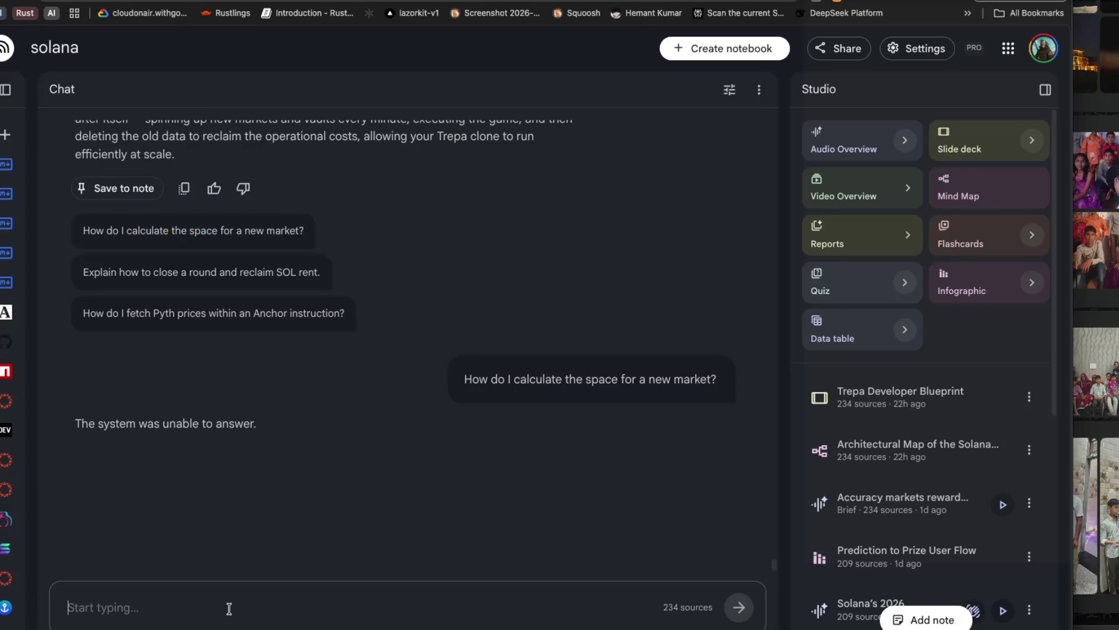
type("try agaui")
key("BackSpace")
key("BackSpace")
type("ibn")
key("Return")
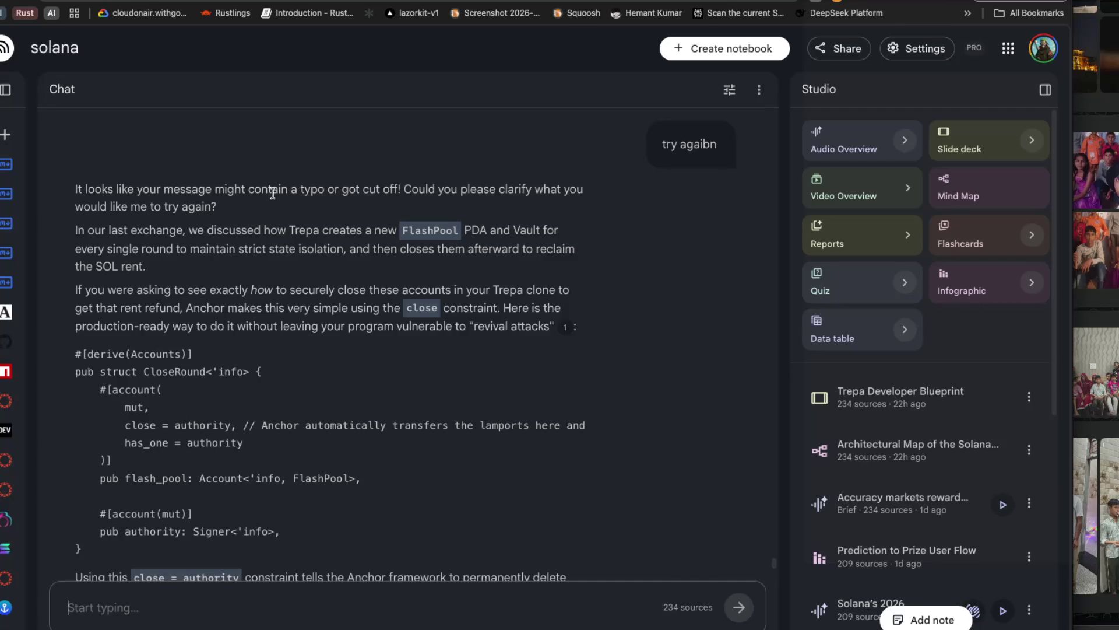
left_click_drag(258, 194, 508, 190)
left_click_drag(75, 229, 299, 230)
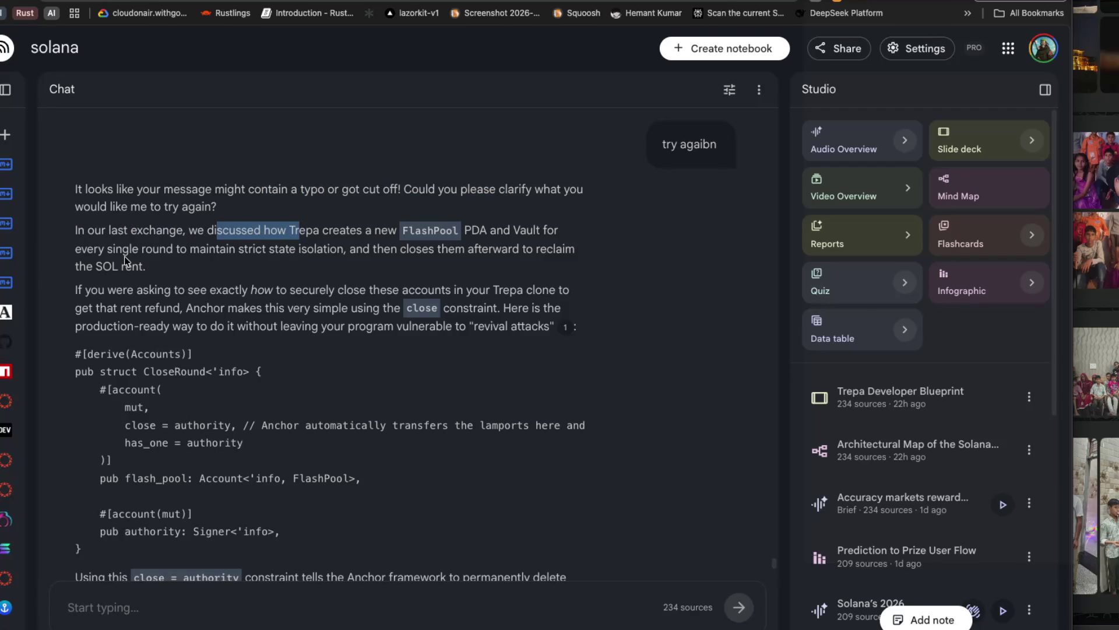
left_click_drag(264, 290, 421, 290)
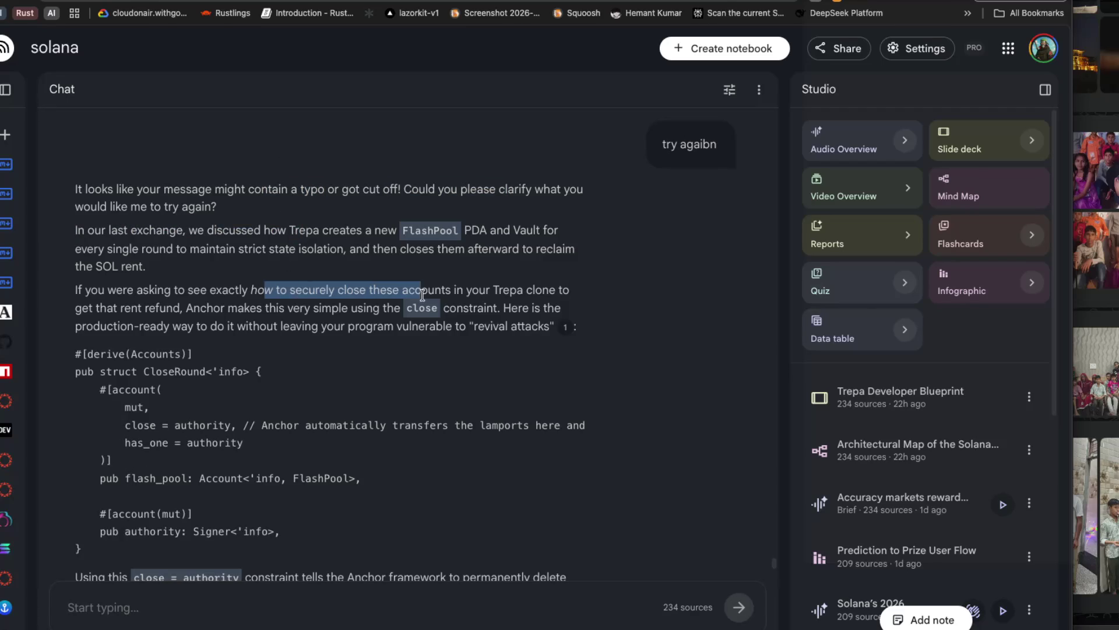
scroll(331, 299, "down", 1)
left_click_drag(81, 292, 220, 291)
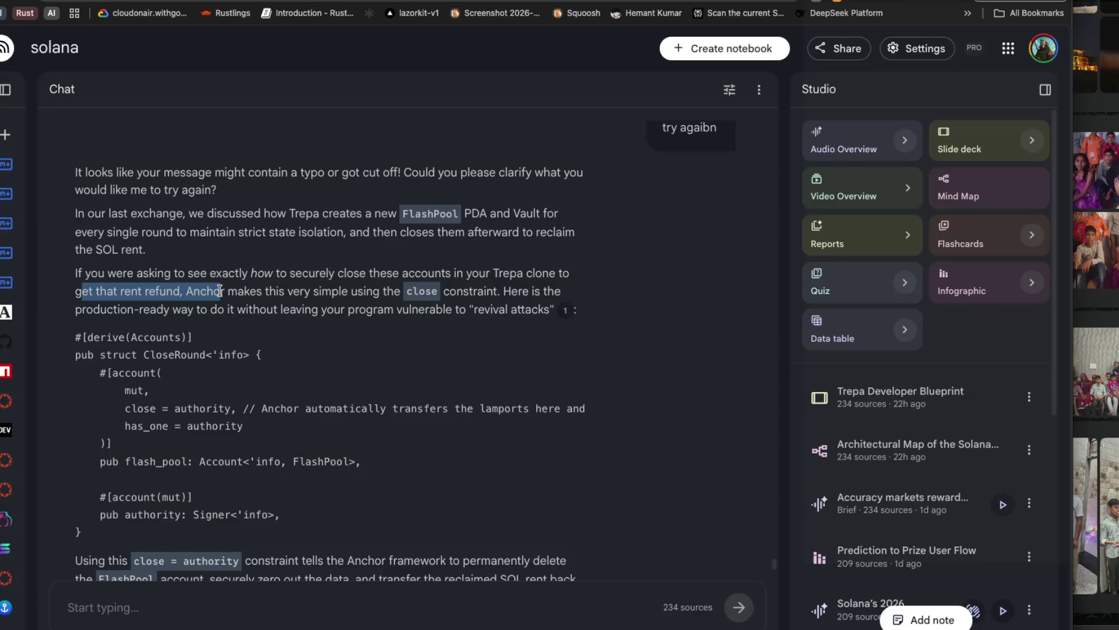
scroll(219, 290, "right", 3)
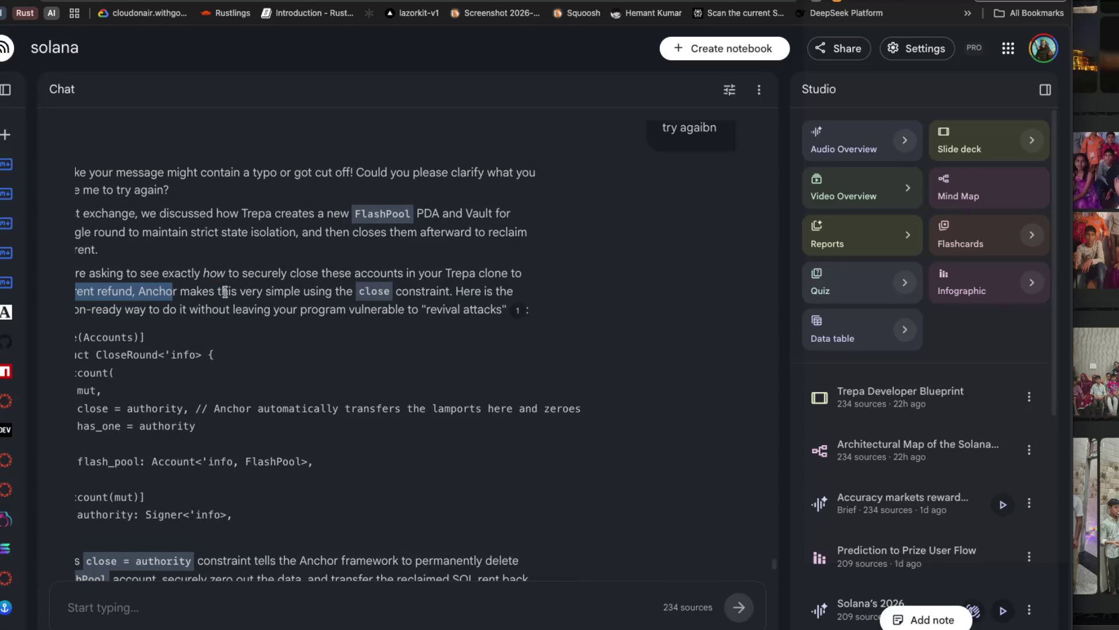
scroll(223, 287, "down", 1)
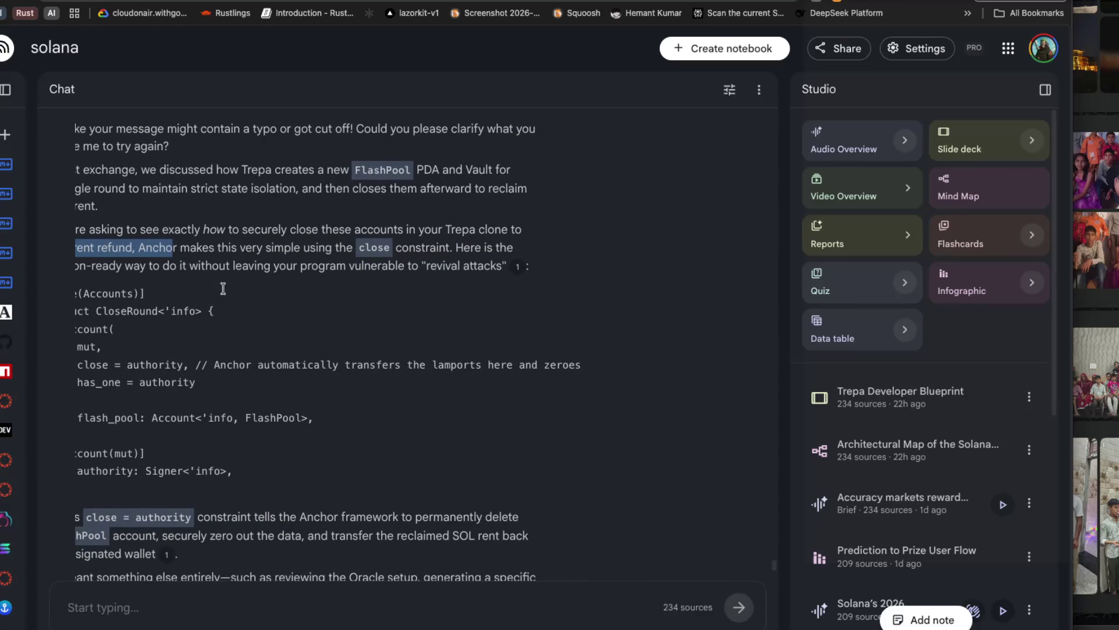
scroll(225, 291, "left", 3)
scroll(226, 291, "down", 5)
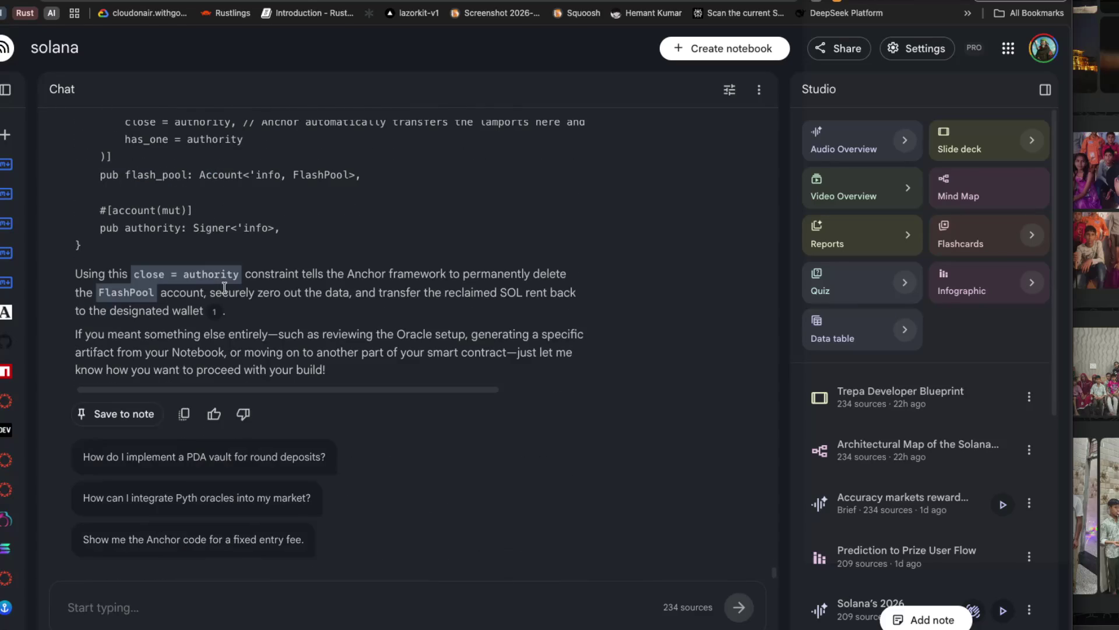
left_click_drag(247, 273, 484, 277)
mouse_move(161, 295)
left_mouse_down()
mouse_move(466, 296)
mouse_move(345, 313)
left_mouse_up()
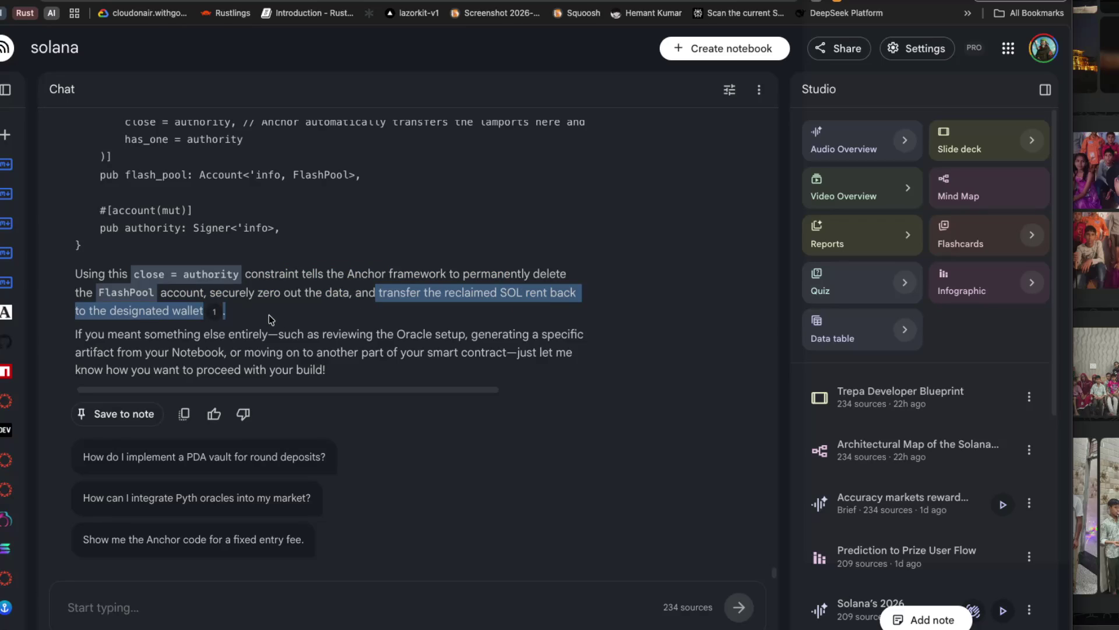
scroll(270, 318, "up", 1)
scroll(270, 320, "up", 15)
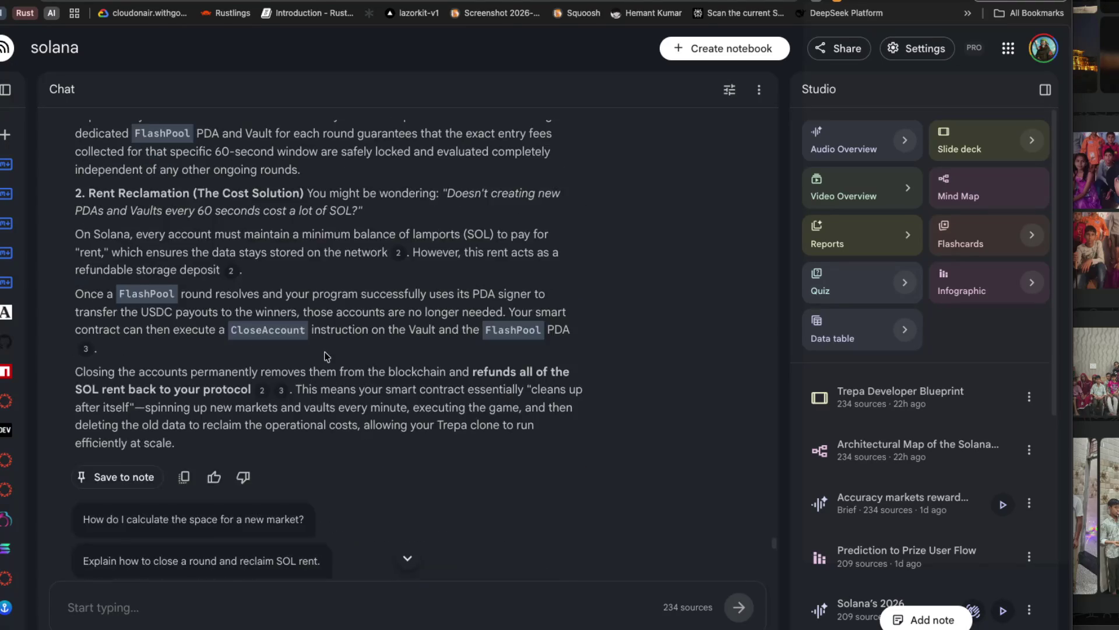
scroll(455, 369, "down", 7)
left_click_drag(459, 238, 732, 239)
Paste the copied market-space question into the chat, send it, and close the other app.
key("ctrl+c")
left_click(282, 593)
key("ctrl+v")
key("Return")
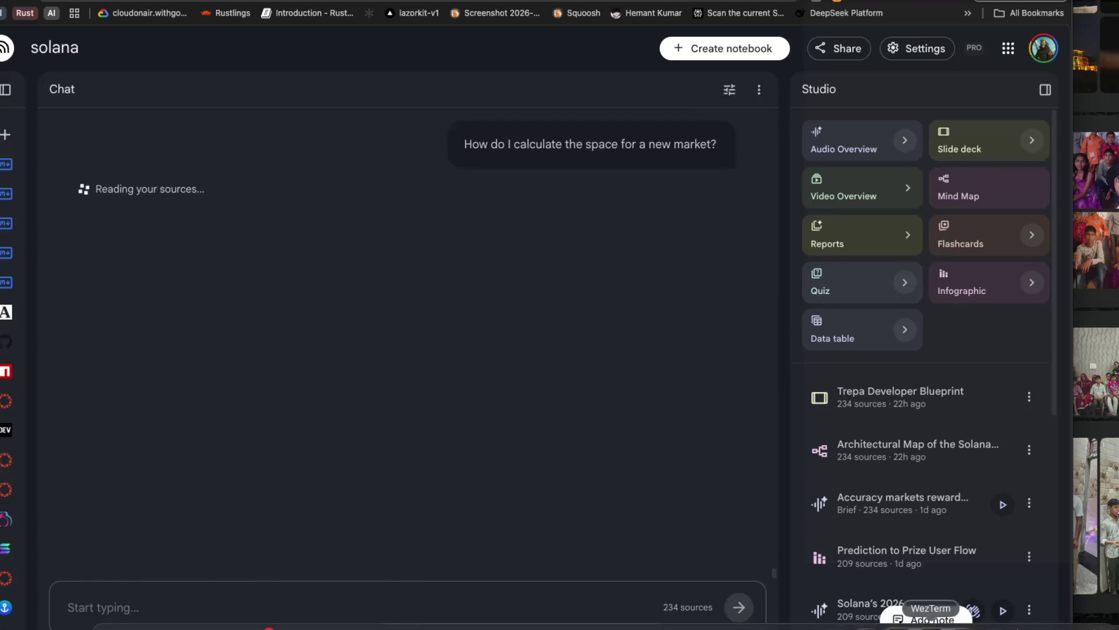
right_click(901, 624)
left_click(903, 592)
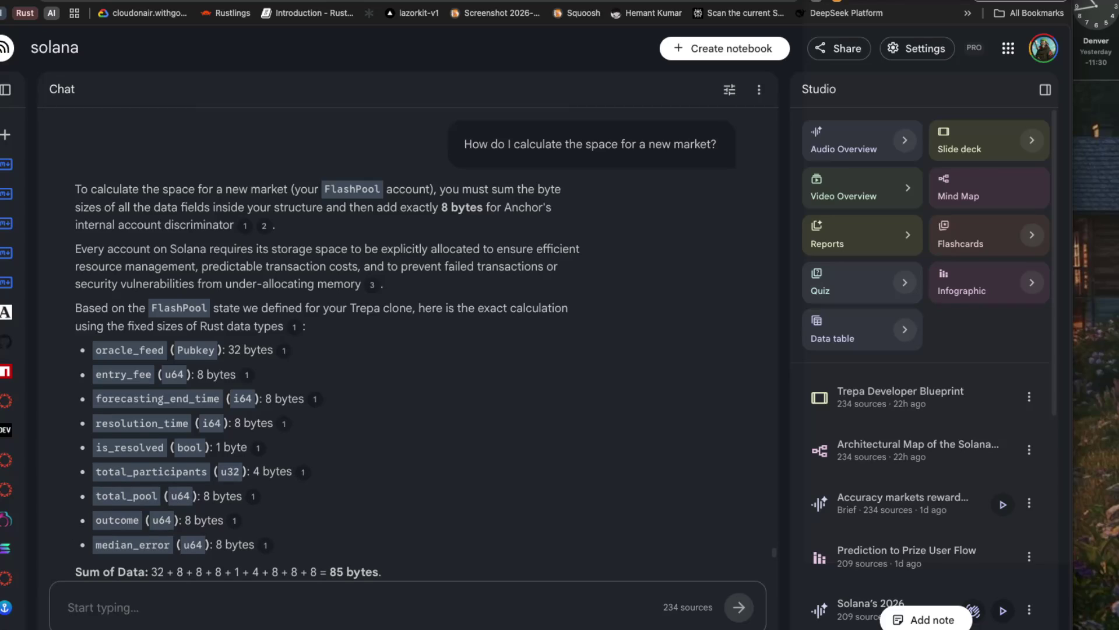
key("alt+Tab")
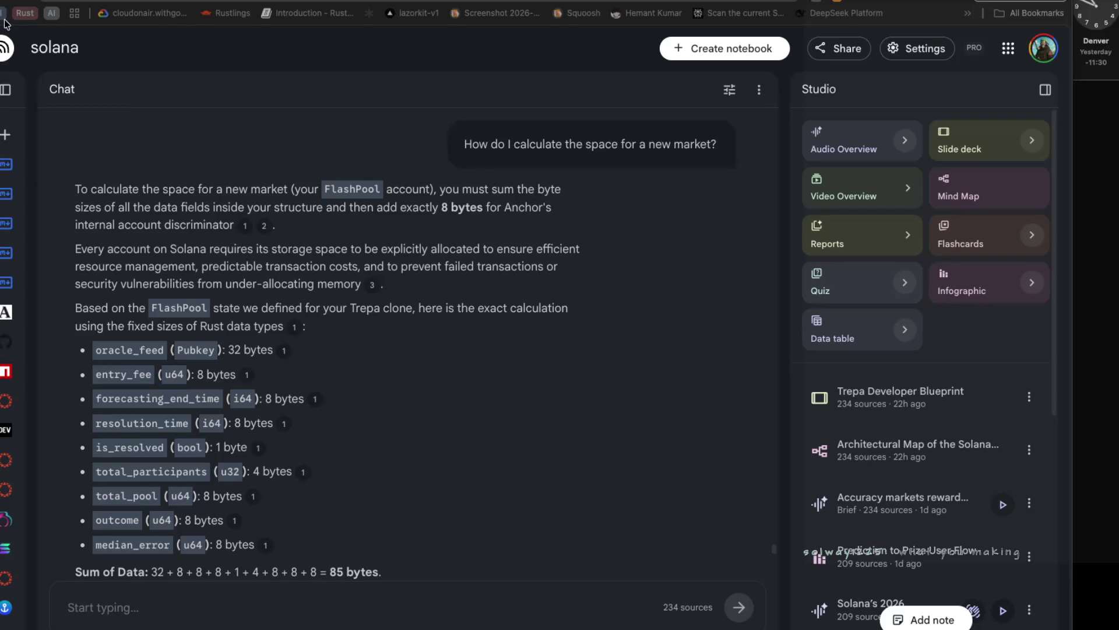
right_click(5, 22)
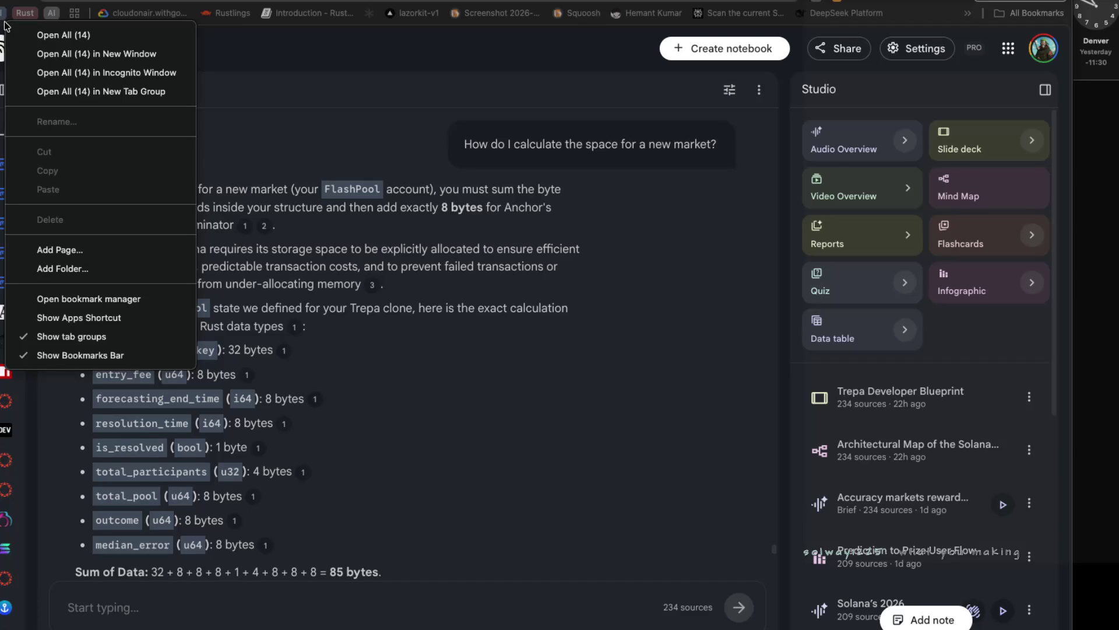
left_click(216, 181)
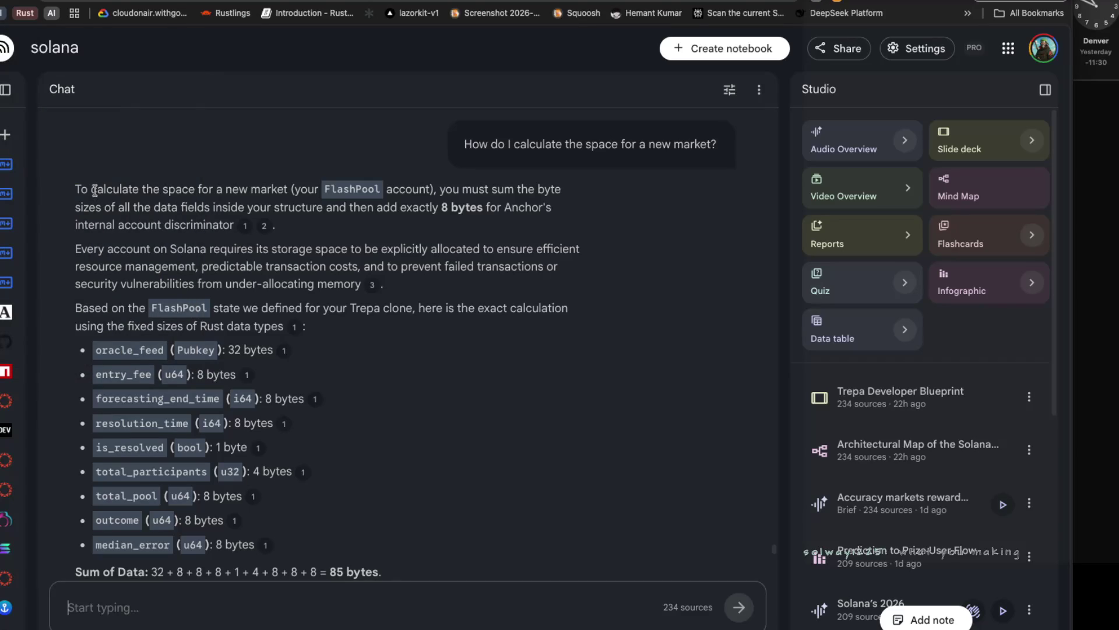
left_click_drag(187, 190, 285, 190)
left_click_drag(452, 190, 537, 189)
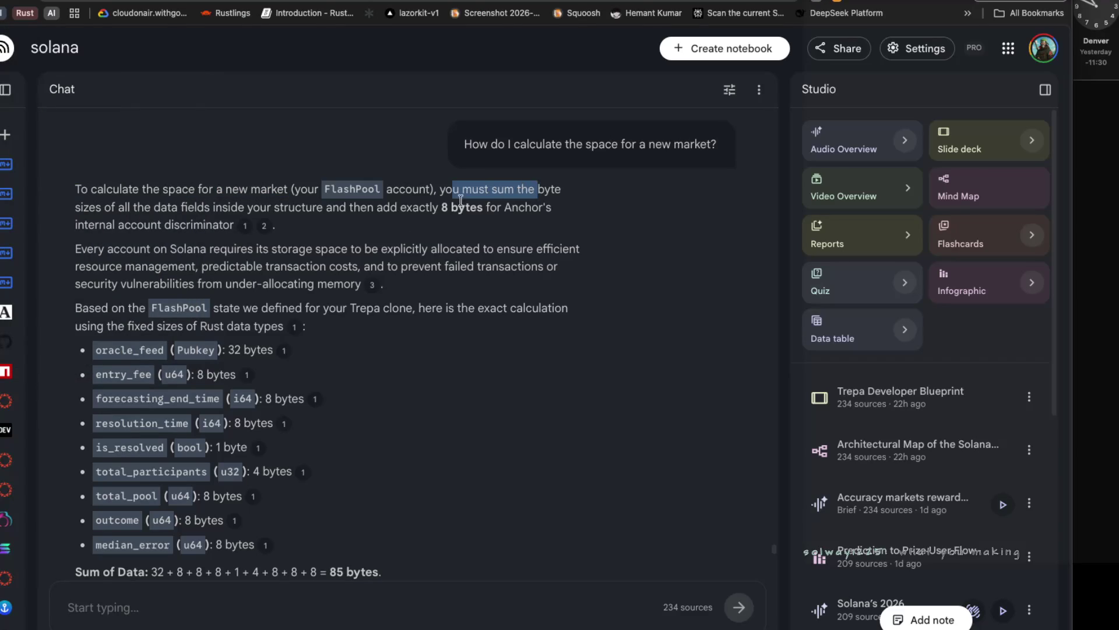
left_click_drag(143, 208, 105, 208)
left_click_drag(197, 208, 481, 219)
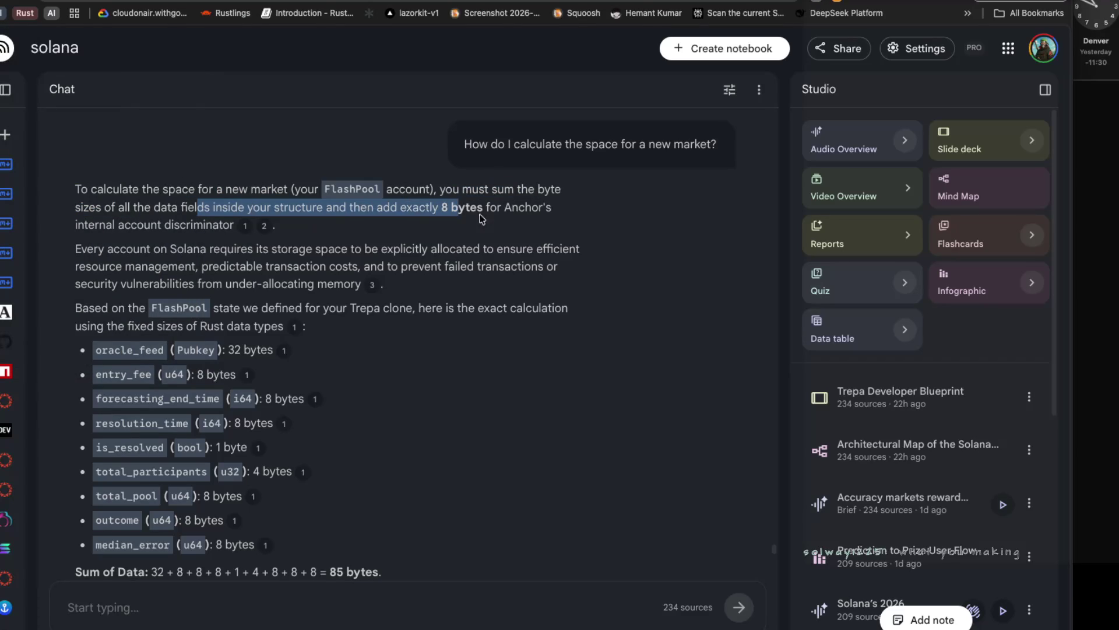
left_click_drag(368, 212, 516, 210)
left_click_drag(76, 250, 269, 249)
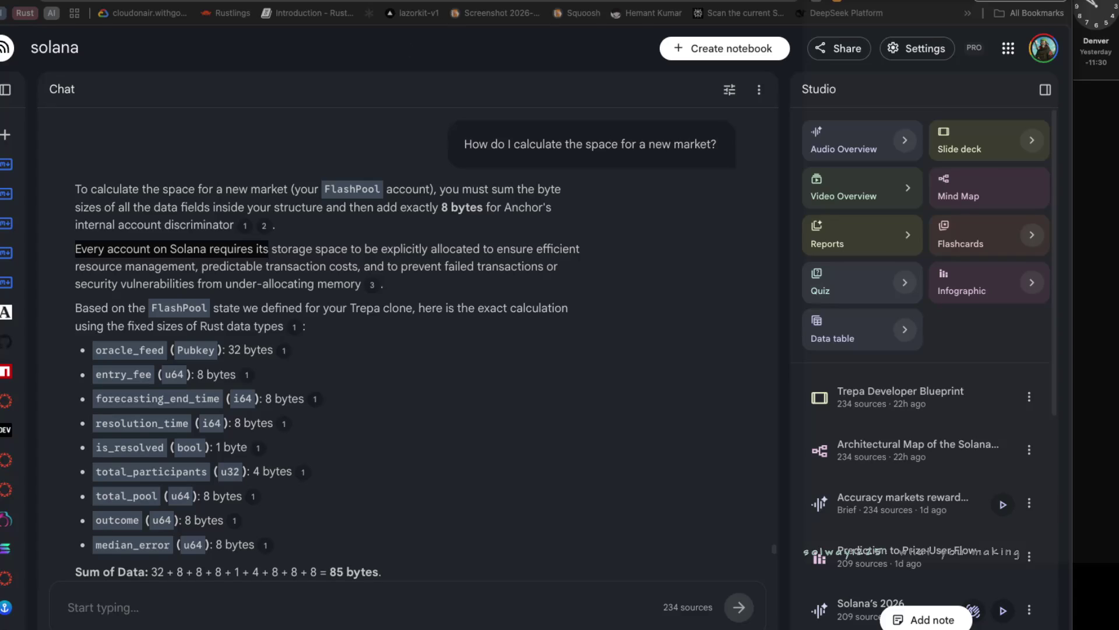
left_click(962, 1)
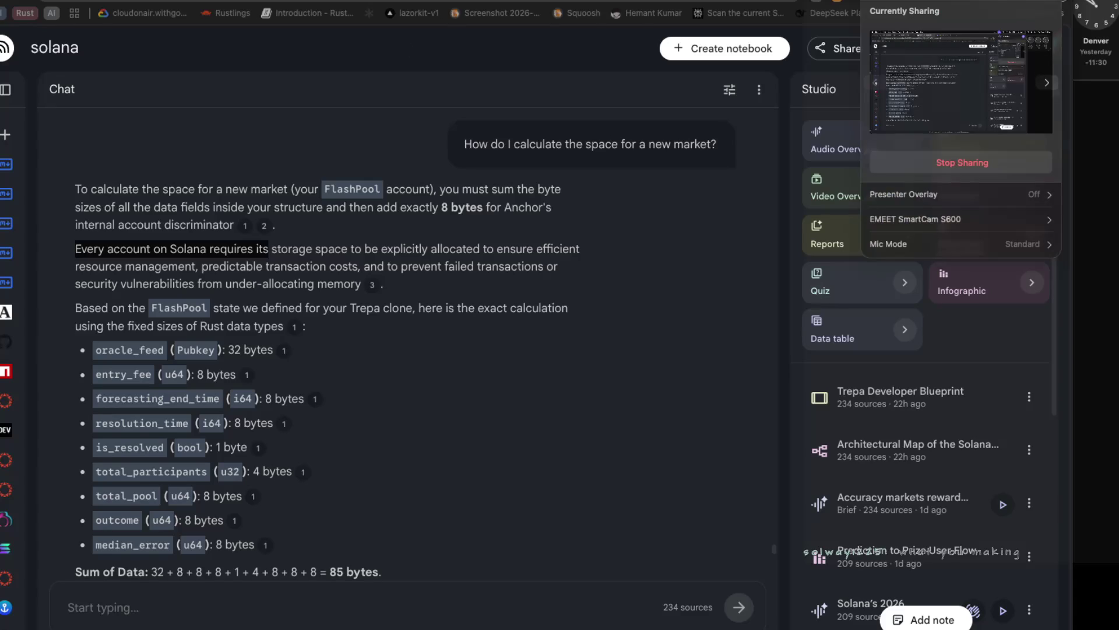
left_click(939, 222)
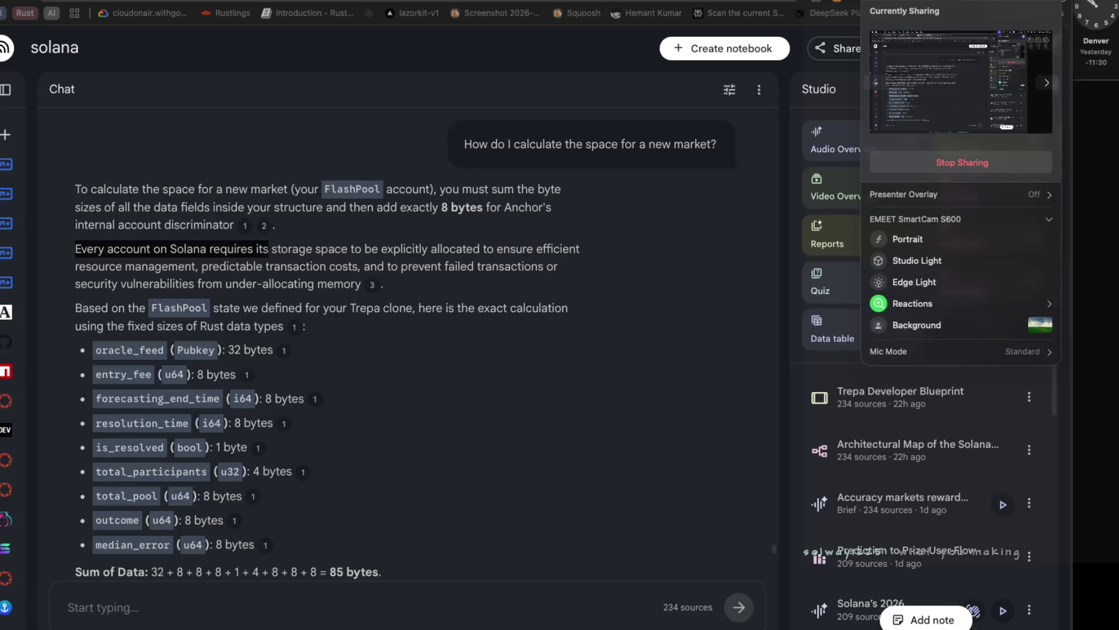
key("Escape")
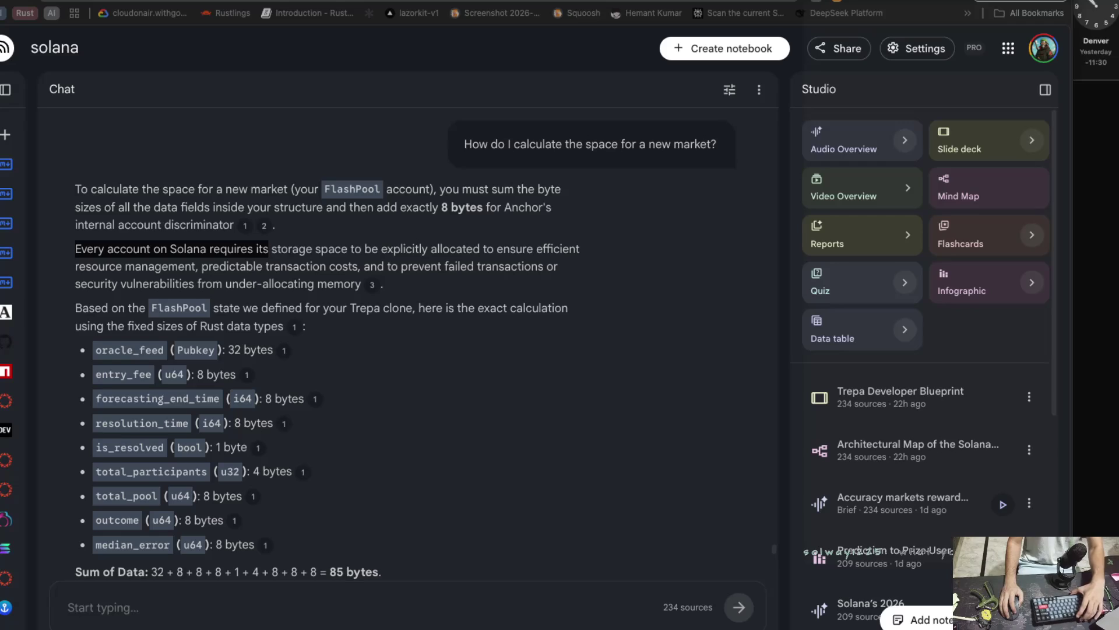
left_click(142, 261)
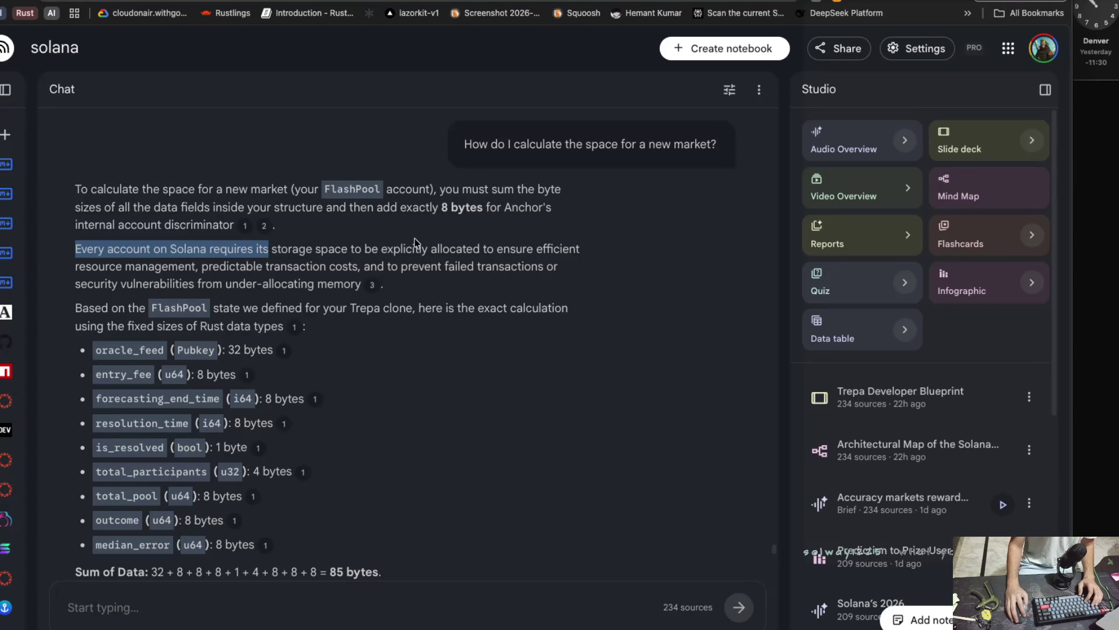
left_click_drag(209, 266, 246, 267)
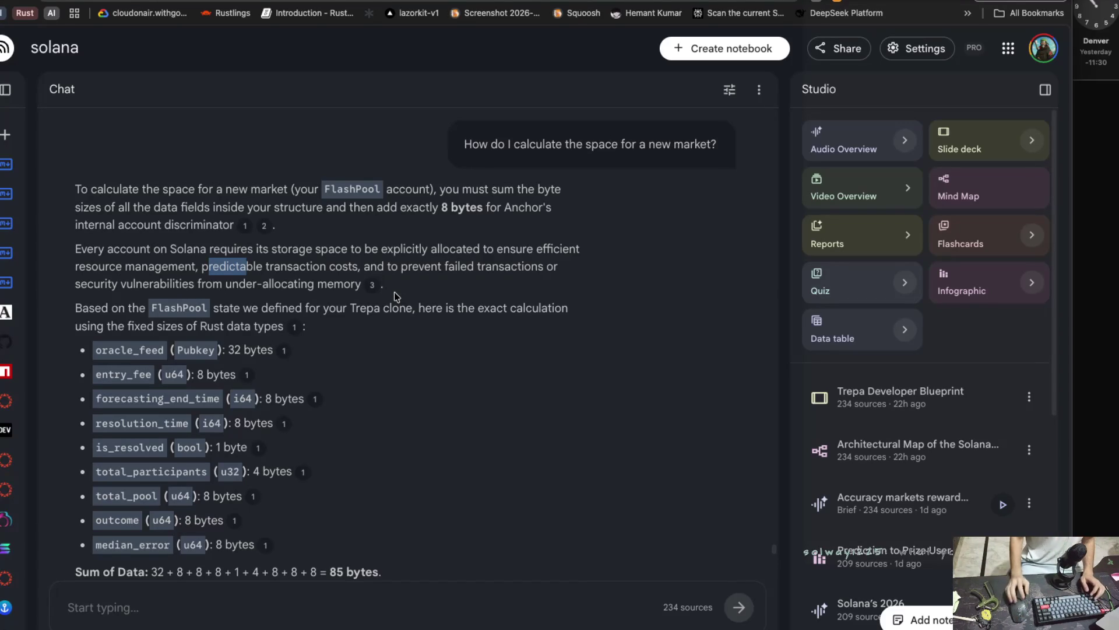
left_click_drag(215, 309, 434, 315)
scroll(446, 320, "down", 1)
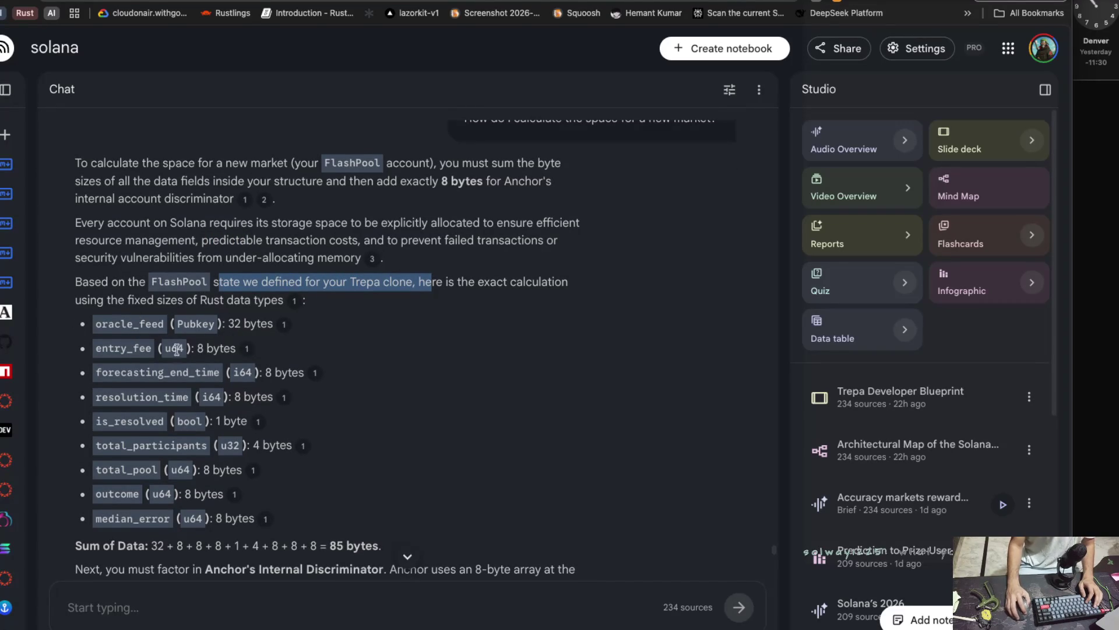
scroll(147, 426, "down", 1)
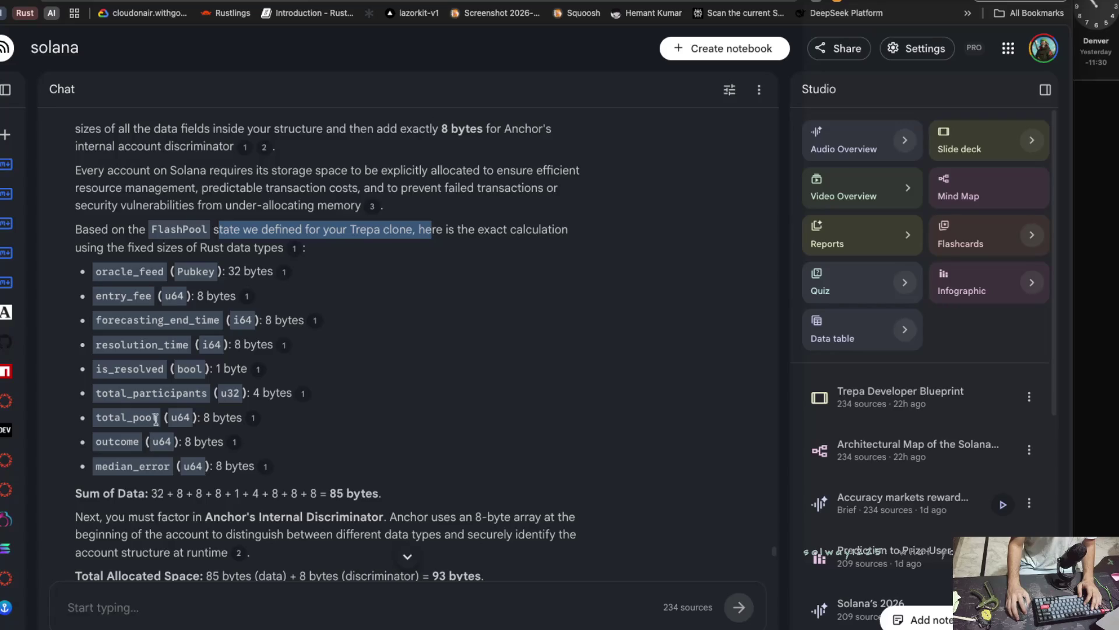
left_click_drag(158, 417, 85, 424)
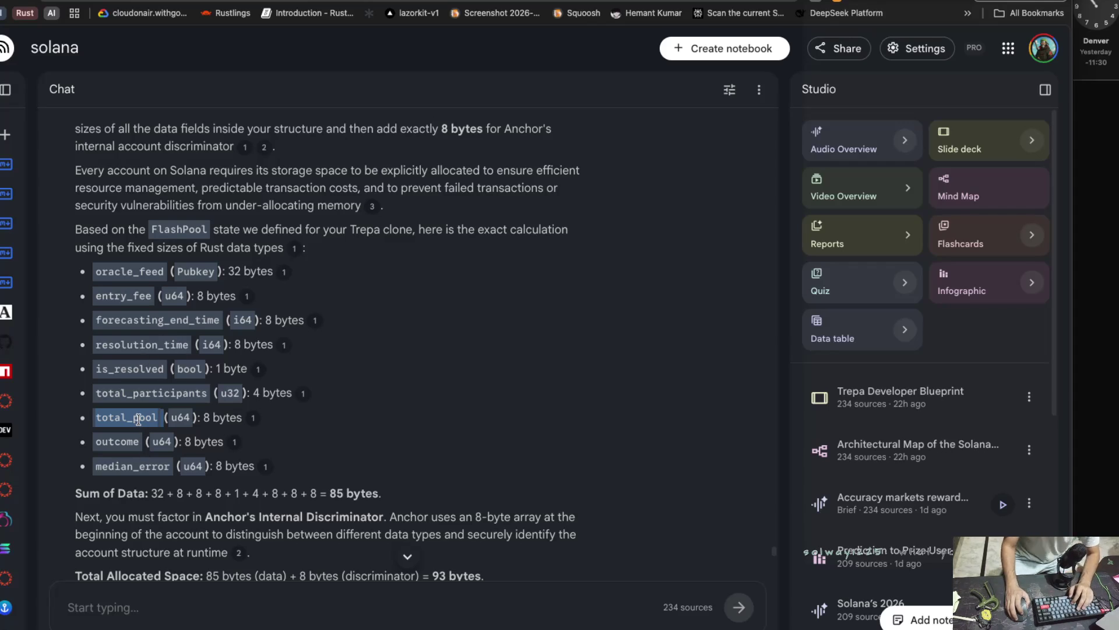
scroll(140, 419, "down", 2)
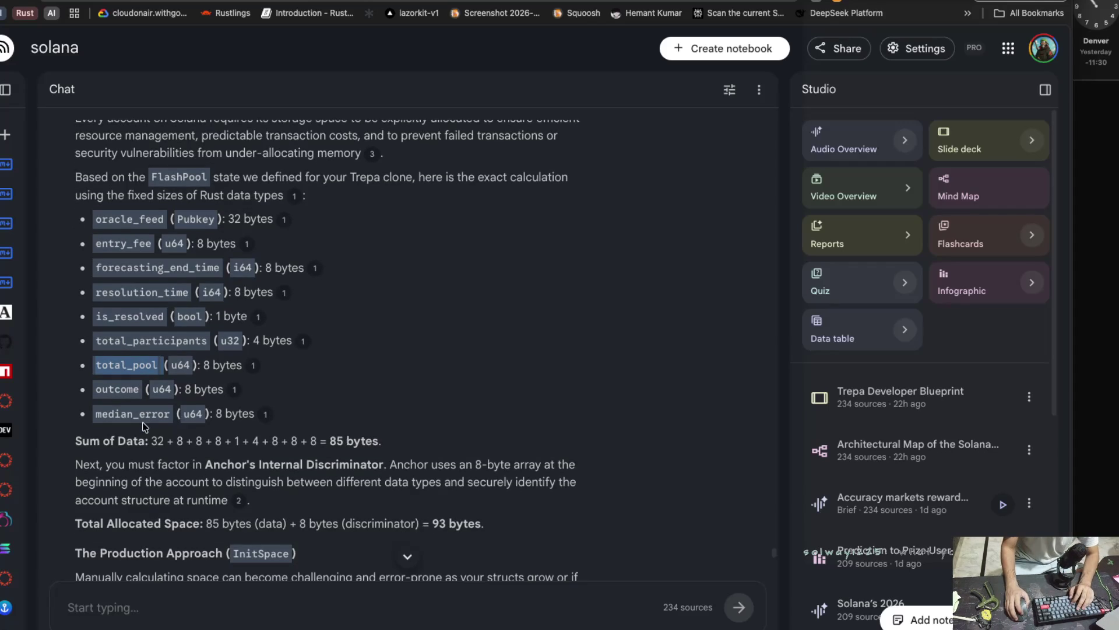
scroll(127, 419, "down", 1)
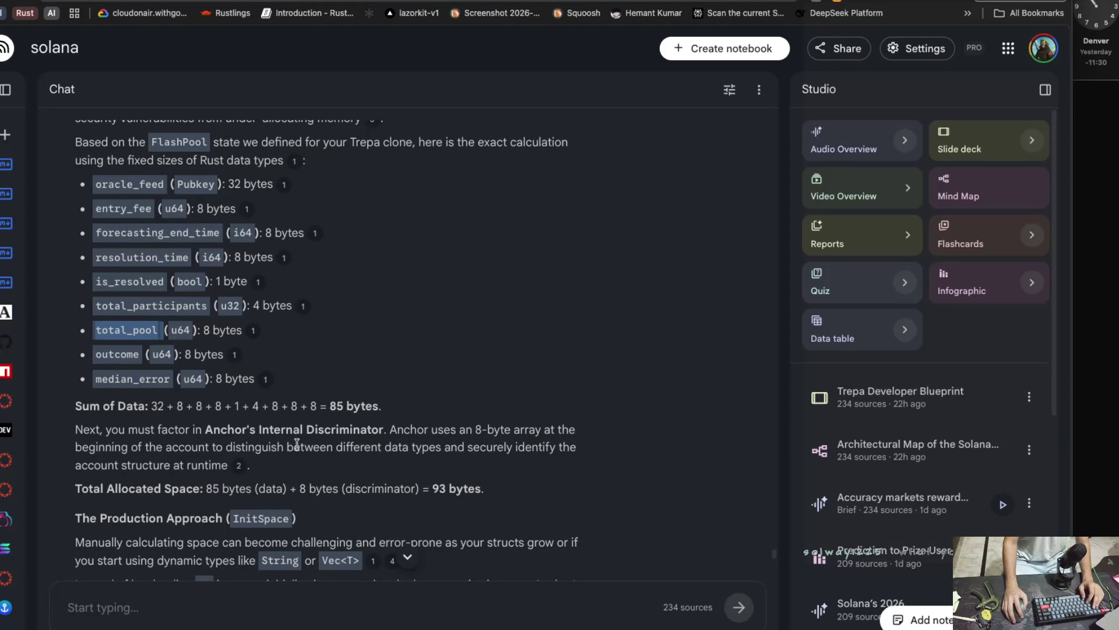
scroll(296, 434, "down", 1)
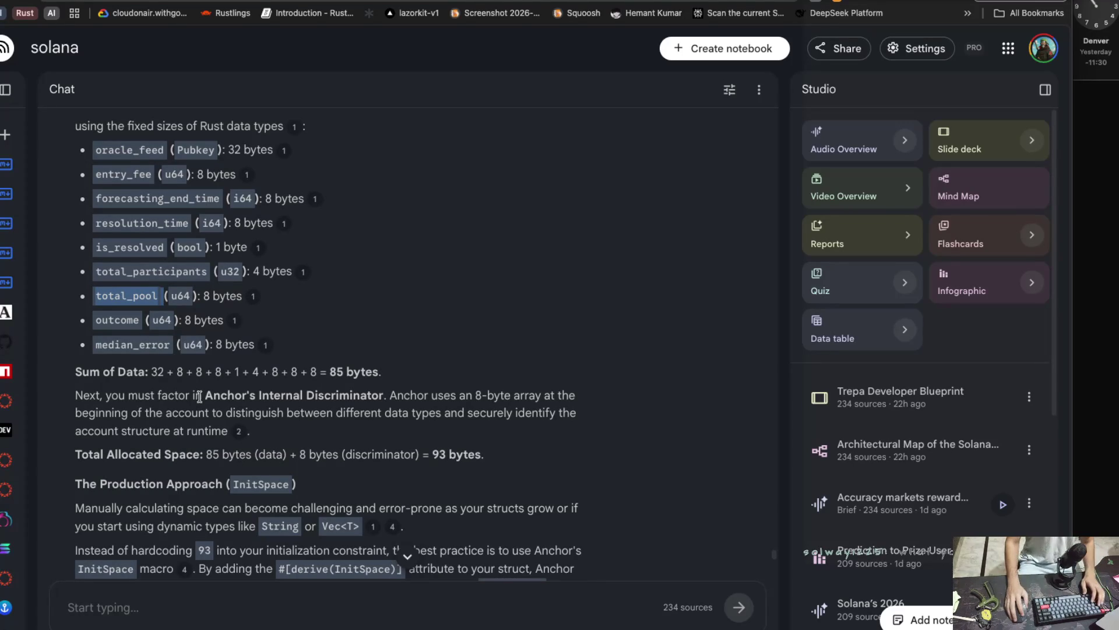
scroll(201, 408, "down", 1)
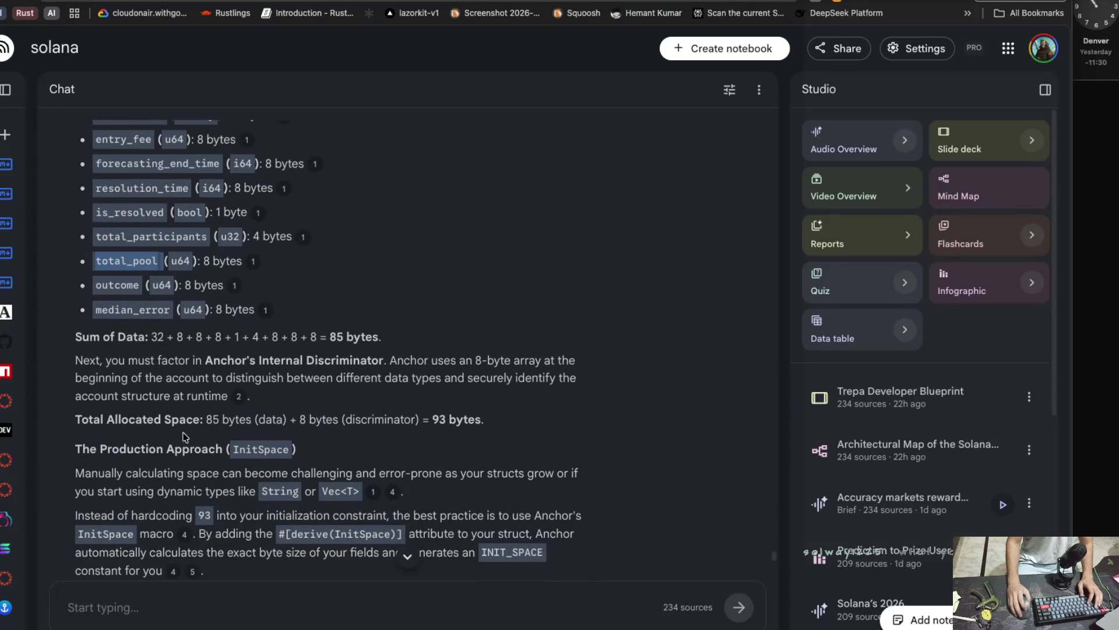
scroll(187, 438, "down", 1)
left_click_drag(290, 438, 557, 441)
scroll(407, 463, "down", 1)
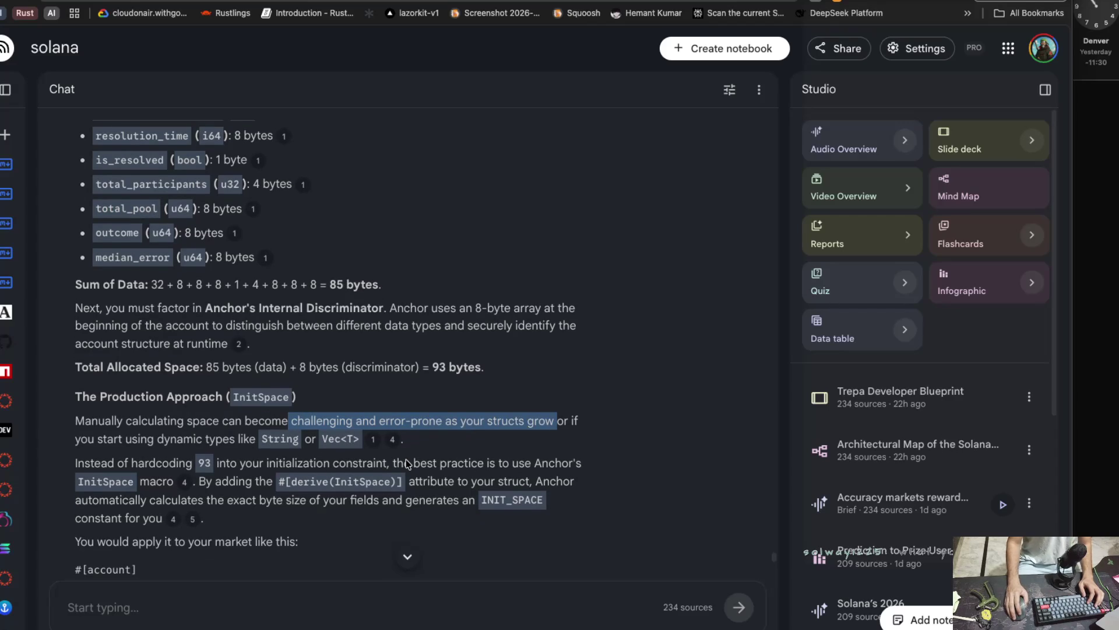
left_click_drag(75, 439, 193, 439)
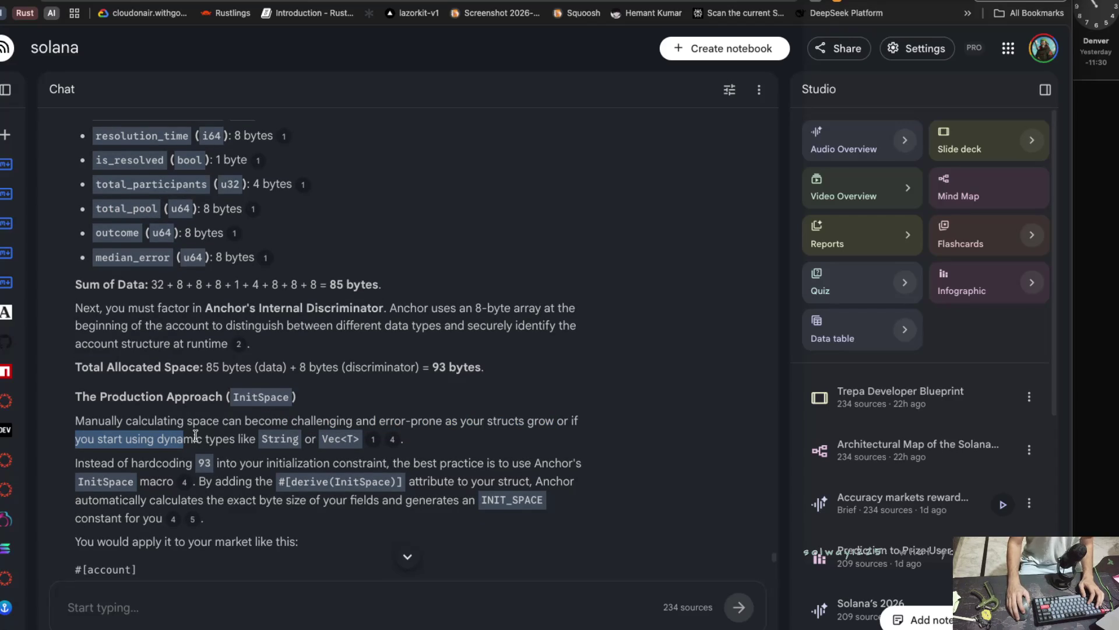
scroll(195, 436, "down", 1)
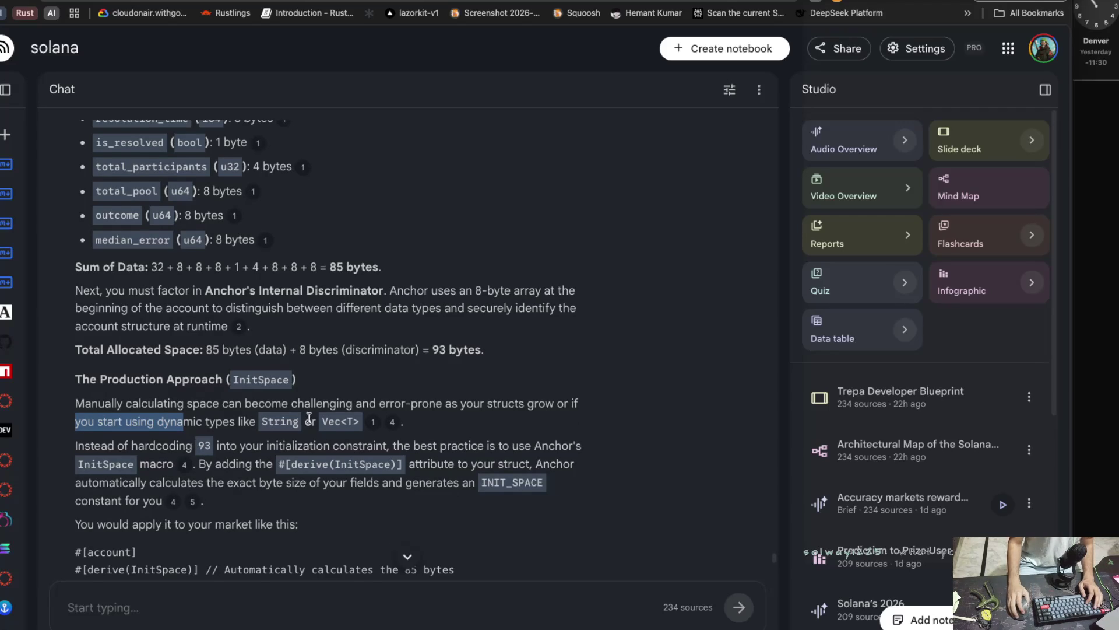
scroll(308, 418, "down", 1)
left_click_drag(141, 465, 508, 471)
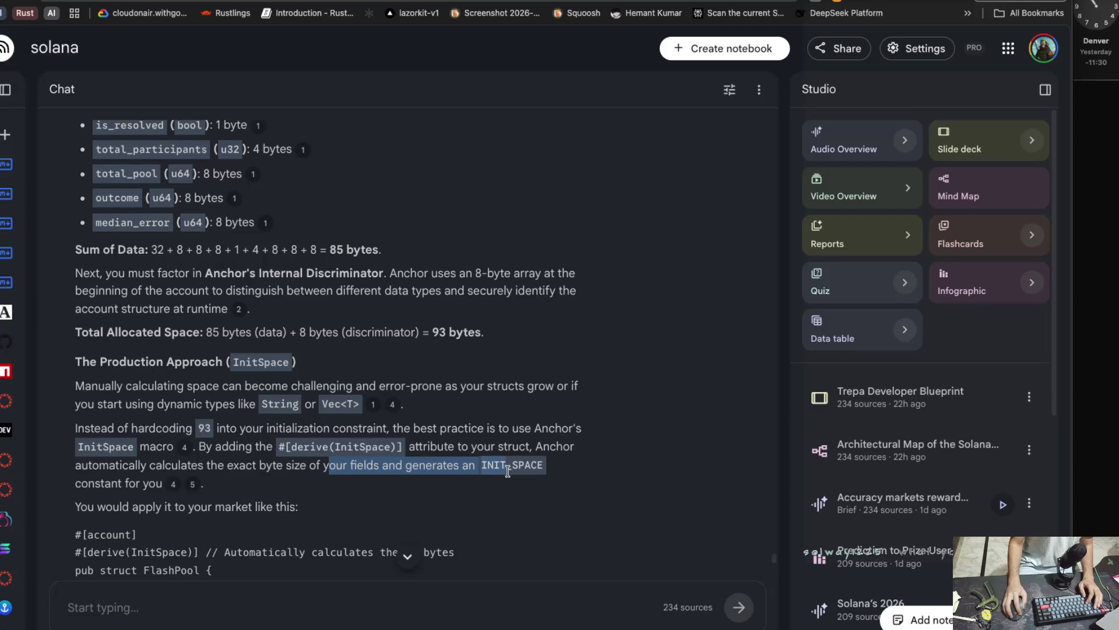
scroll(145, 495, "down", 1)
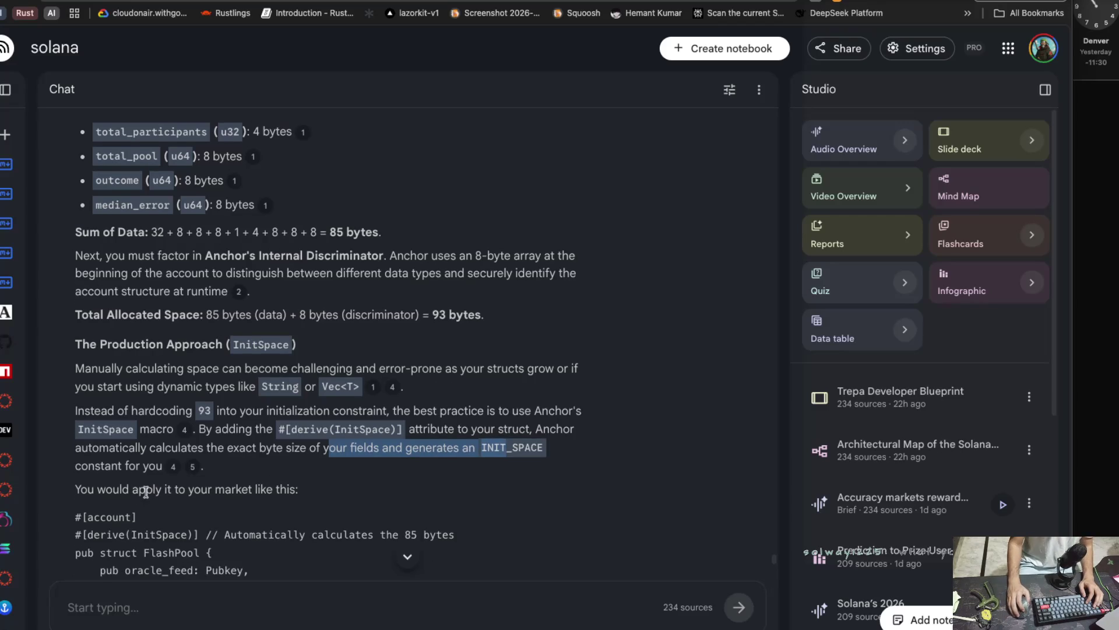
scroll(146, 492, "down", 5)
scroll(146, 494, "down", 4)
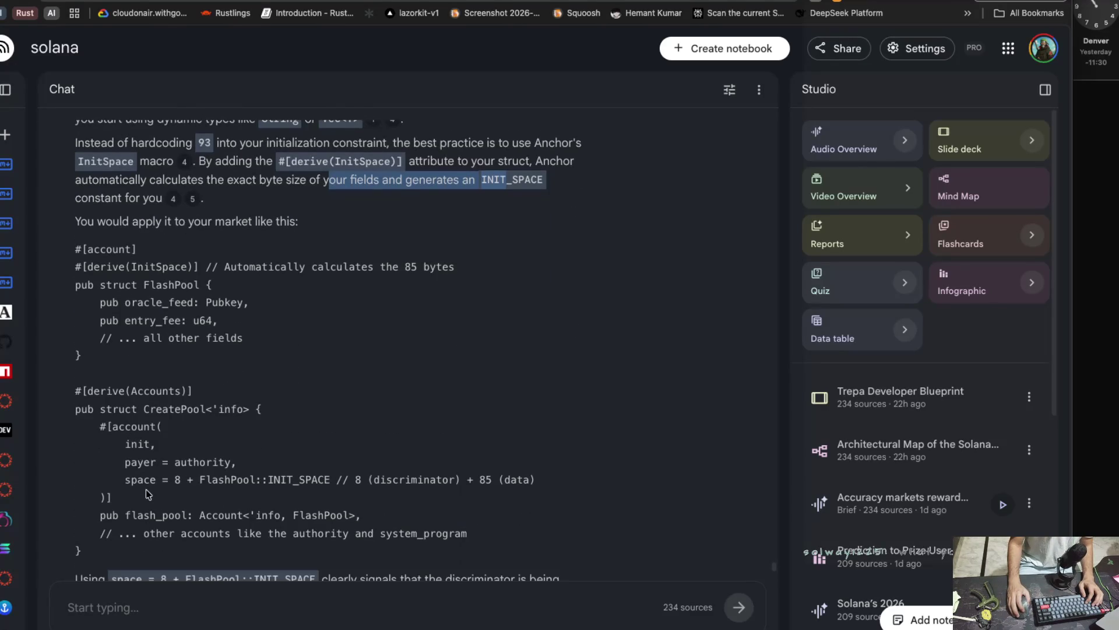
scroll(146, 492, "down", 1)
scroll(146, 492, "down", 3)
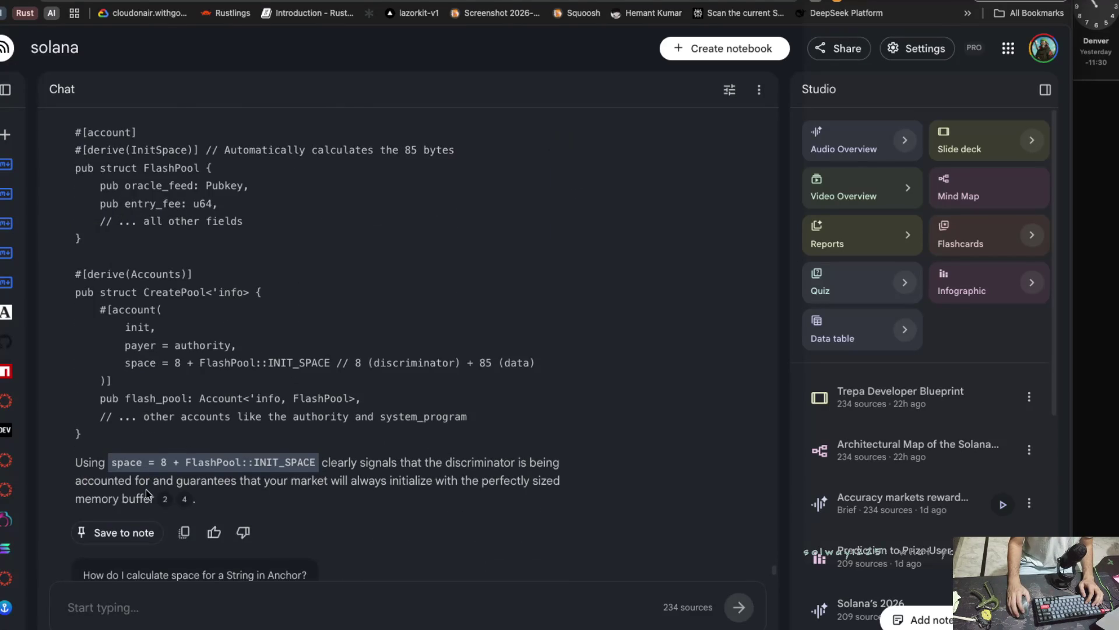
scroll(145, 488, "down", 3)
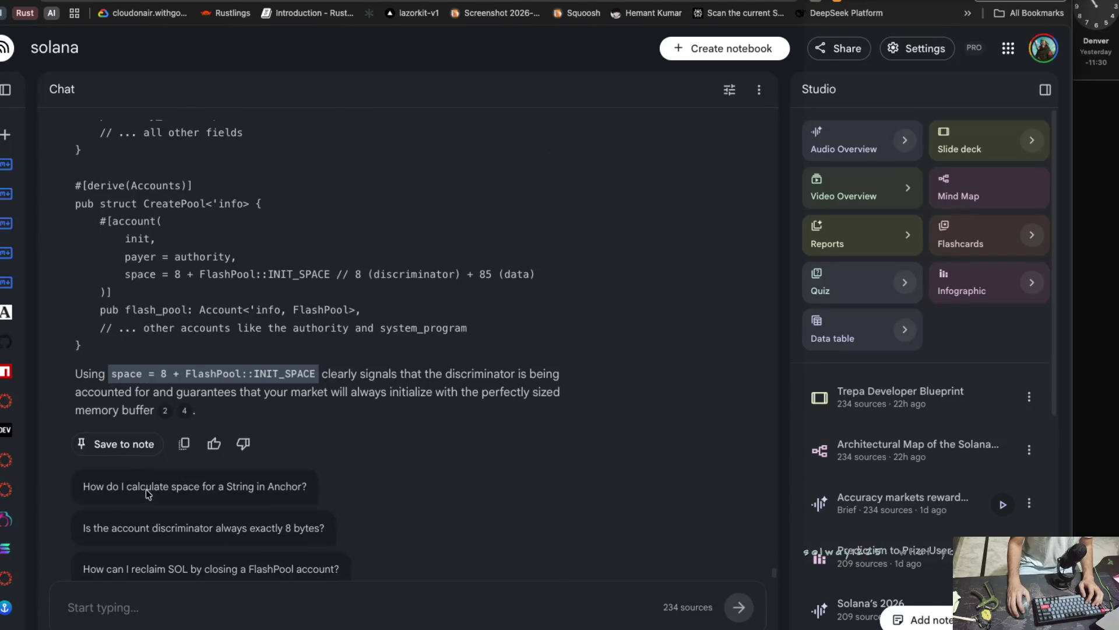
scroll(145, 488, "up", 6)
left_click(309, 309)
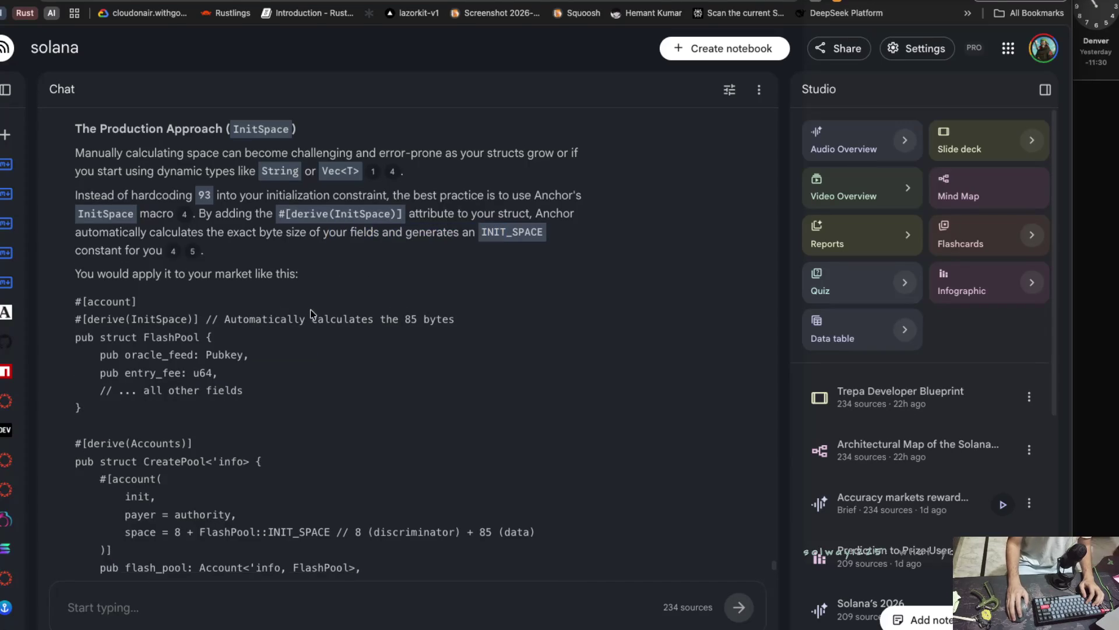
scroll(310, 309, "up", 1)
scroll(311, 309, "up", 10)
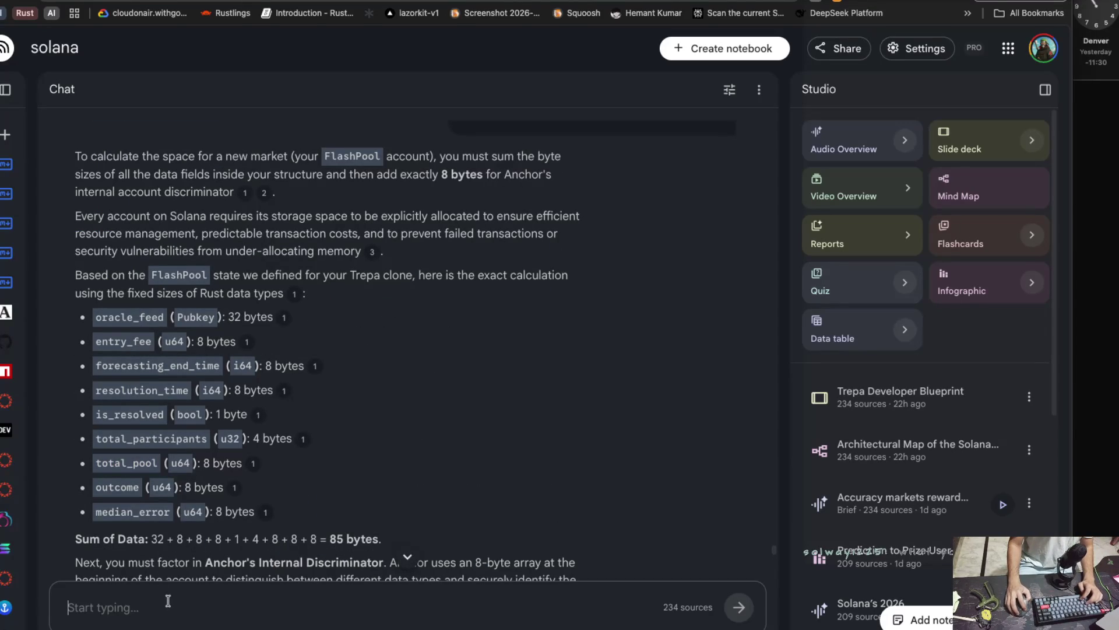
Draft a message saying the total_pool amount goes in both the flash pool PDA and the vault PDA.
type("total_pool")
type("so")
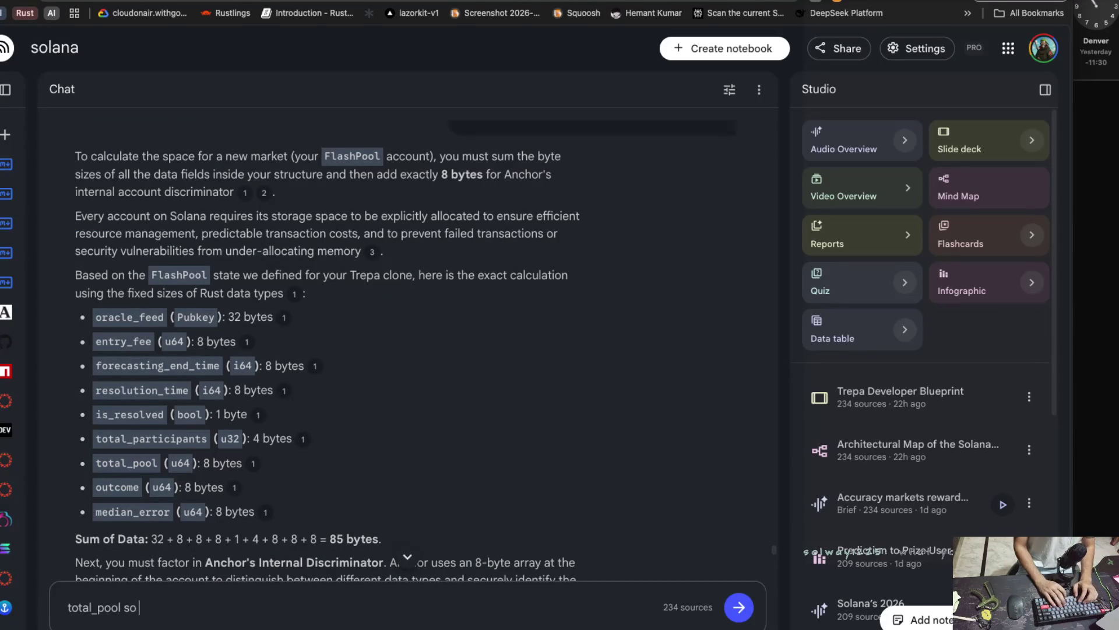
type(" we do put teh")
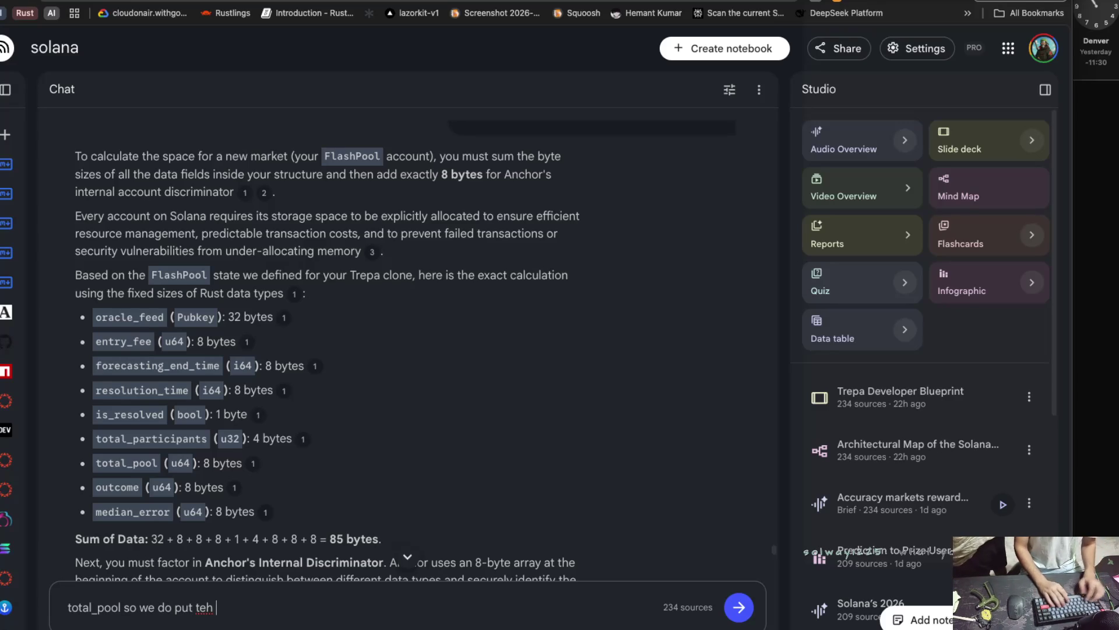
key("BackSpace")
key("BackSpace")
key("BackSpace")
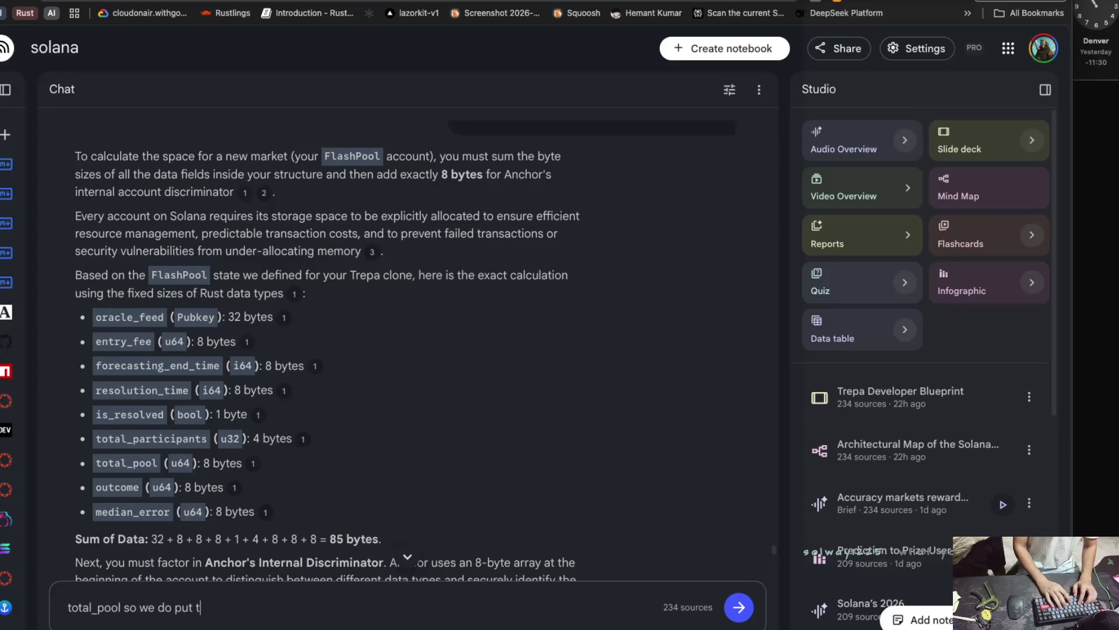
key("BackSpace")
key("BackSpace")
key("BackSpace")
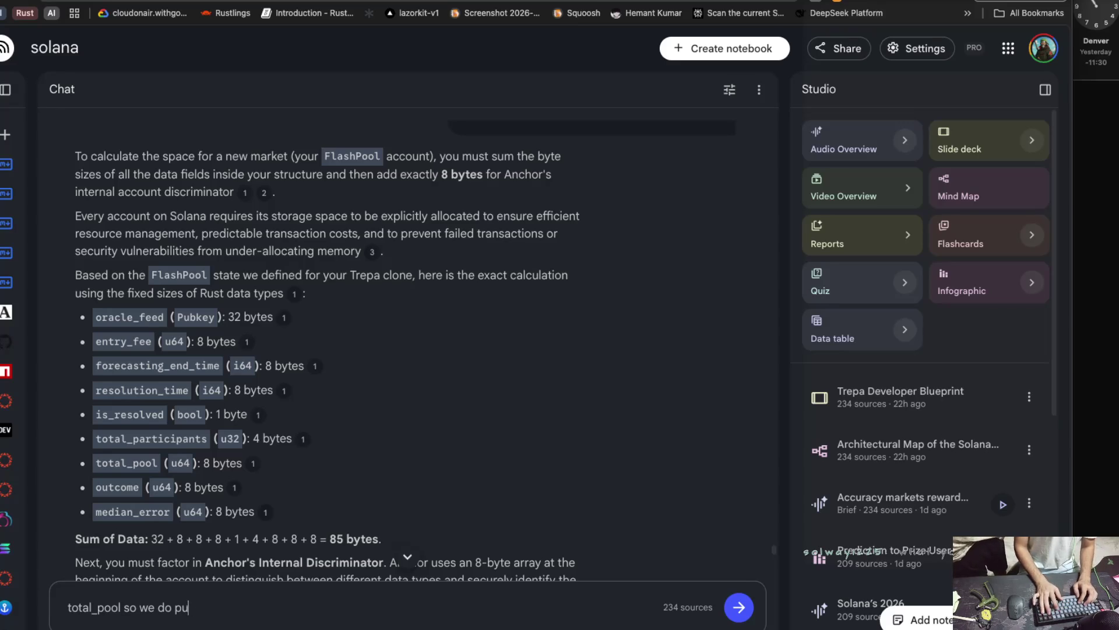
key("BackSpace")
key("BackSpace")
type("put the ")
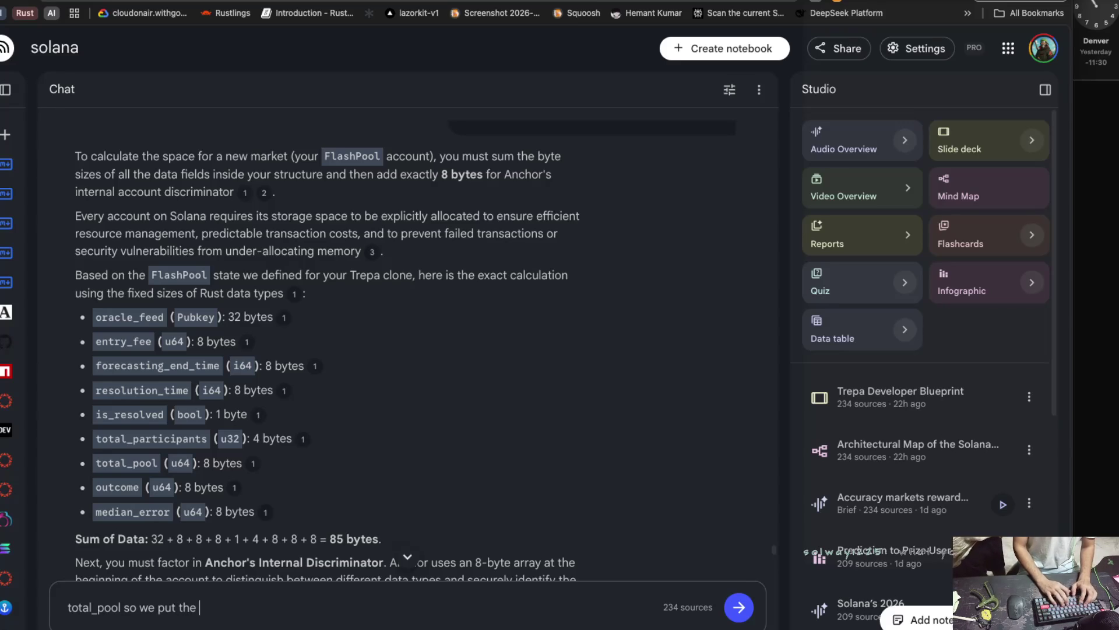
type("total ppoo")
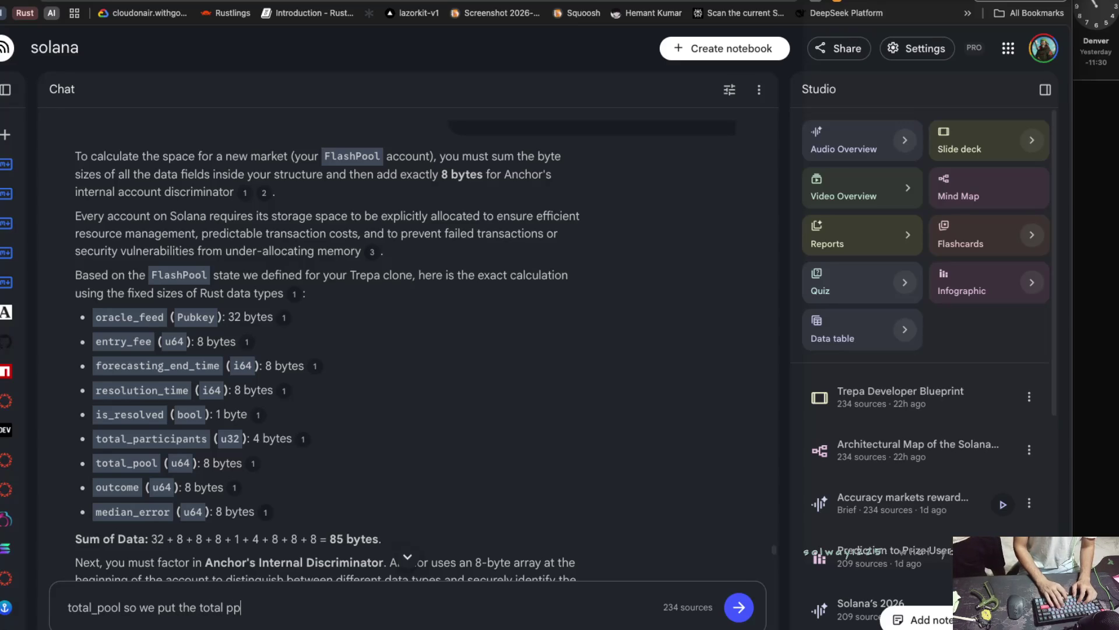
key("BackSpace")
key("BackSpace")
key("BackSpace")
type("pool i")
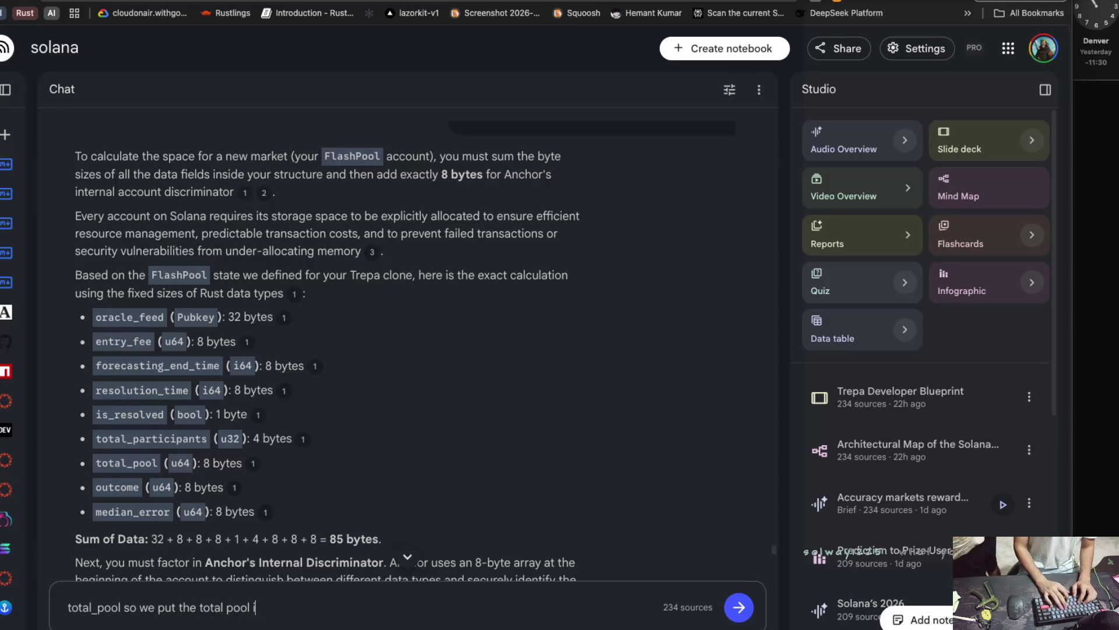
type("nto the")
key("BackSpace")
key("BackSpace")
key("BackSpace")
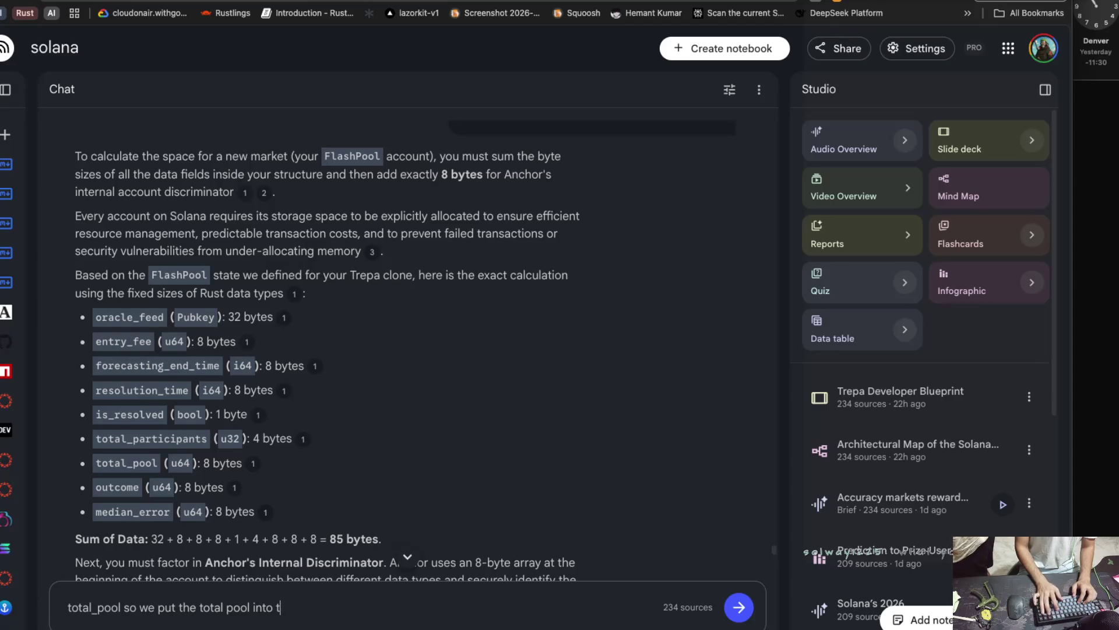
type("count")
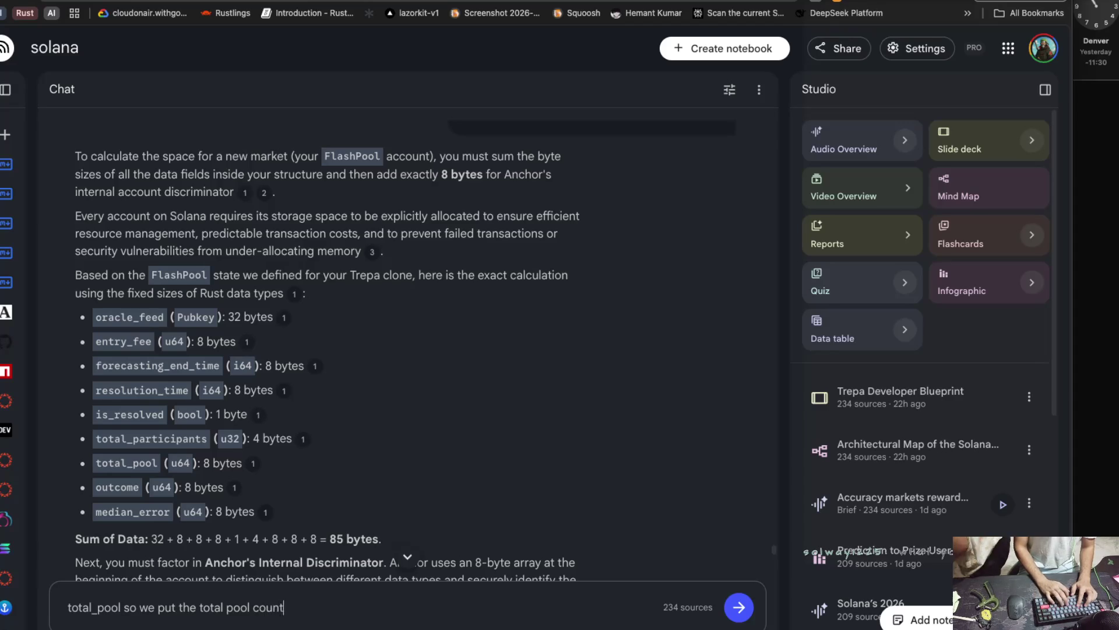
key("BackSpace")
key("BackSpace")
key("BackSpace")
key("BackSpace")
key("BackSpace")
type("am")
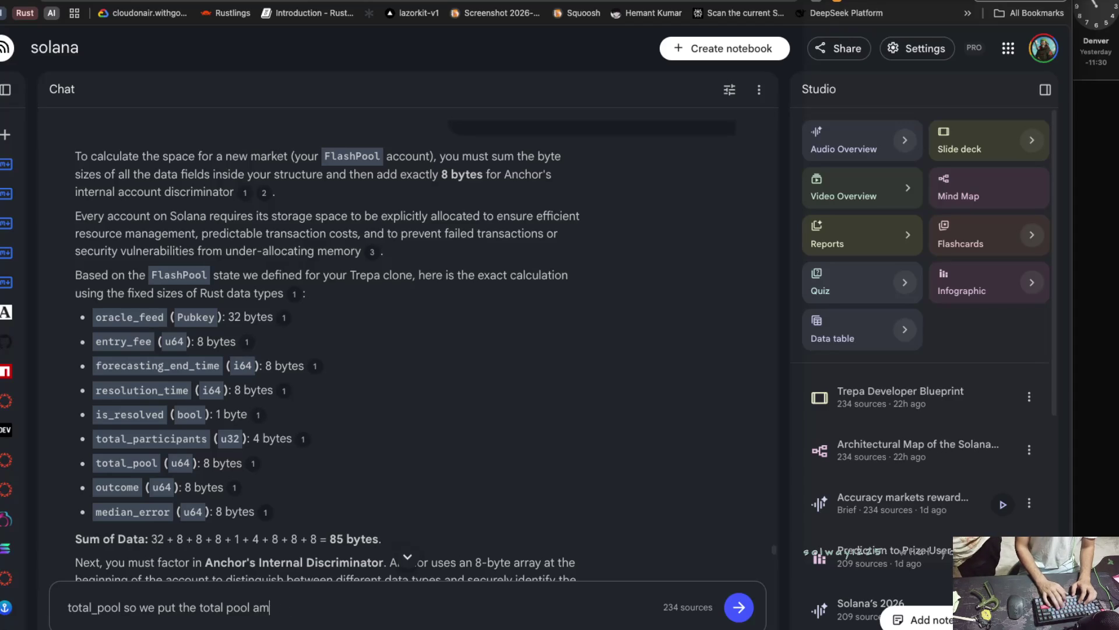
type("ount in the ")
type("flash pool pda and also on the valu")
key("BackSpace")
type("ult pda too into")
key("BackSpace")
key("BackSpace")
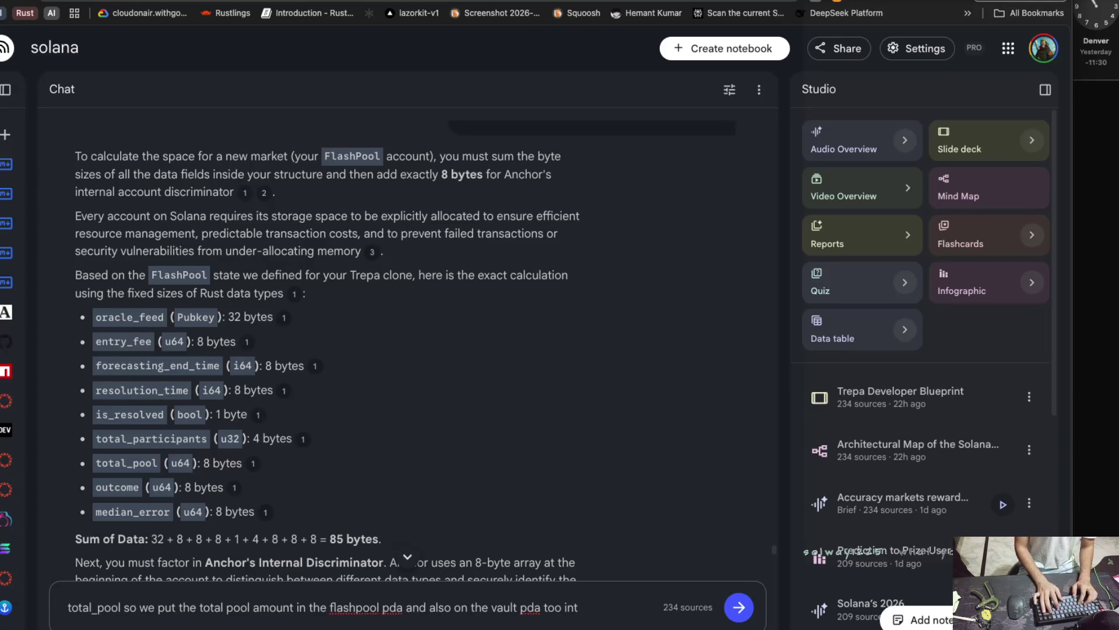
key("BackSpace")
key("BackSpace")
key("BackSpace")
type("the ")
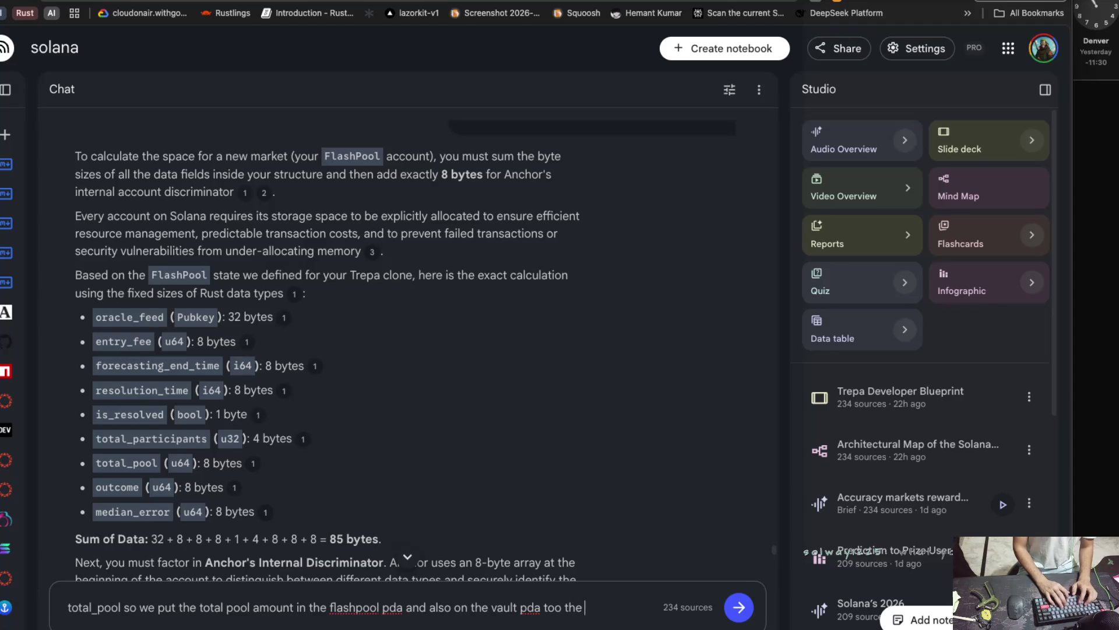
type("total abou")
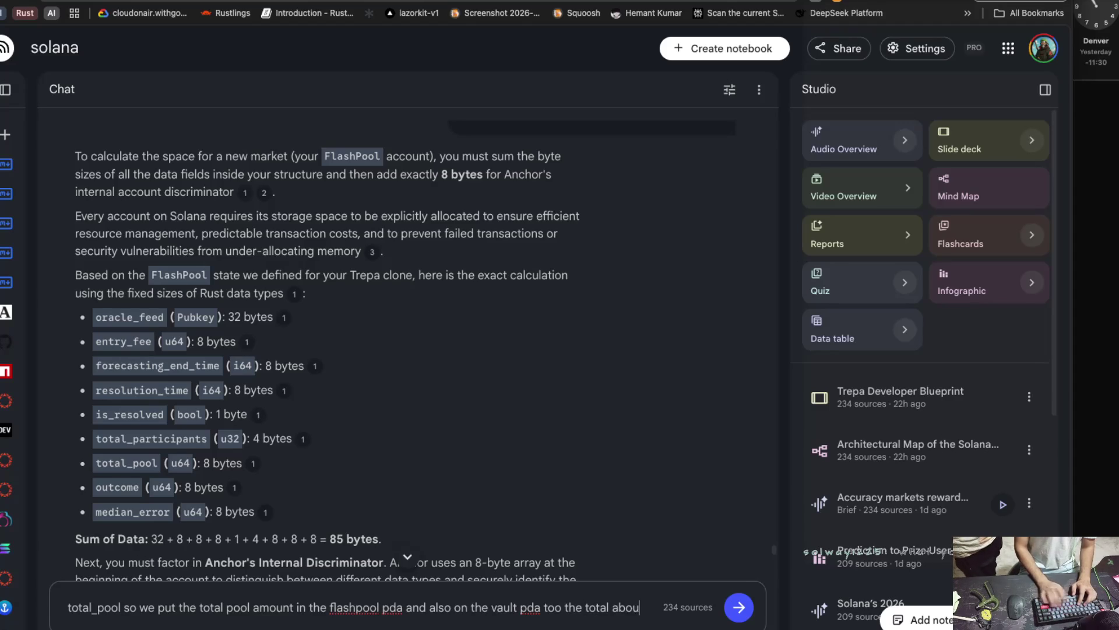
key("BackSpace")
type("mount i")
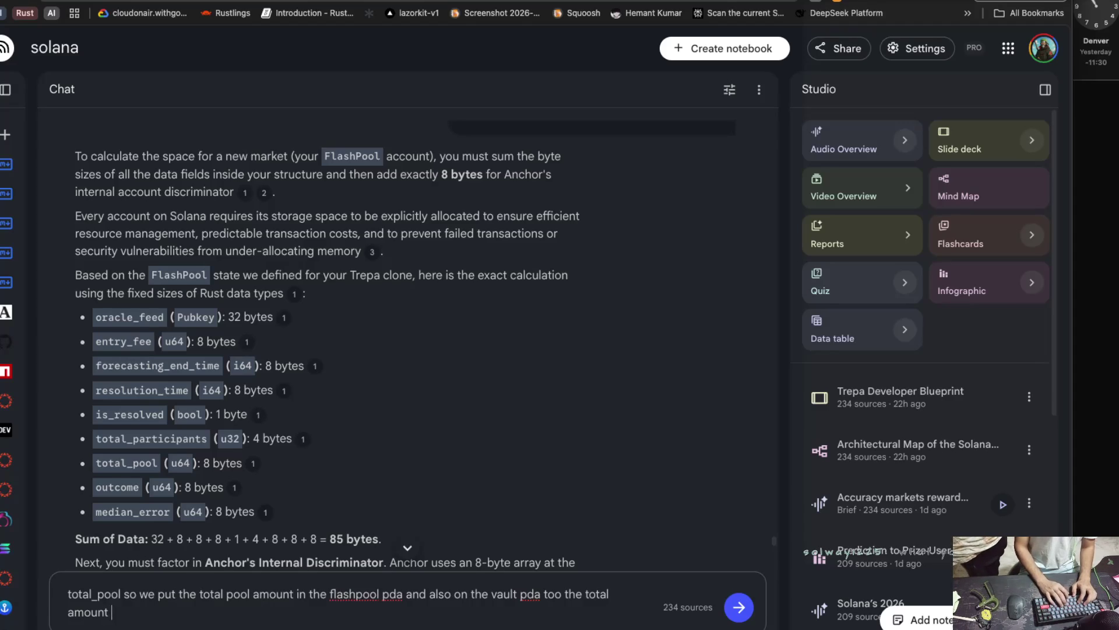
type("n it")
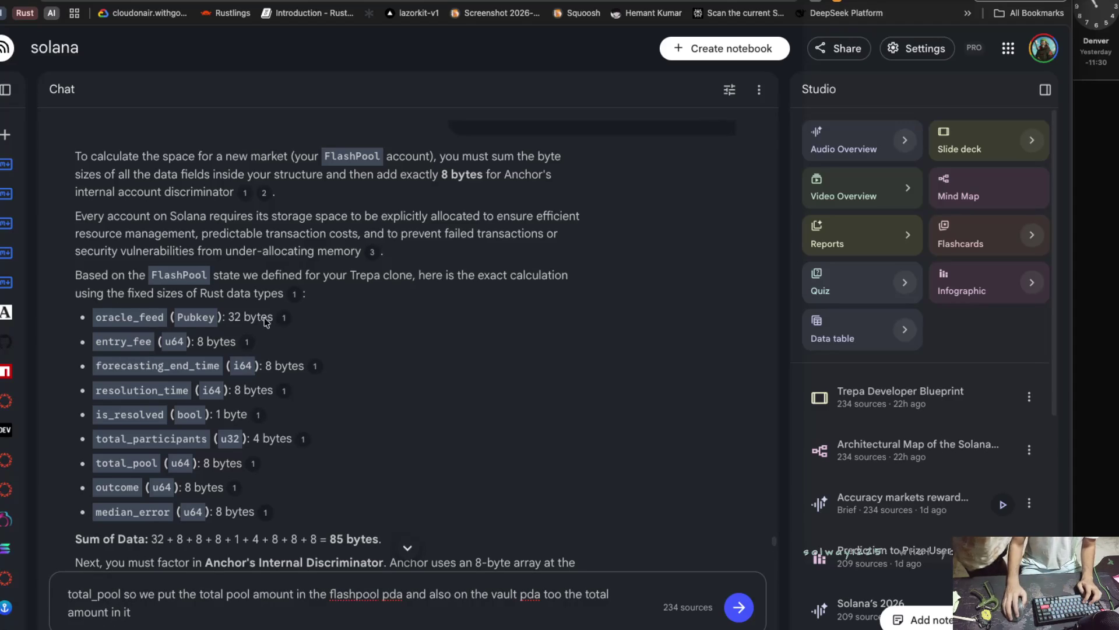
scroll(243, 399, "up", 7)
scroll(271, 307, "down", 14)
scroll(271, 306, "up", 12)
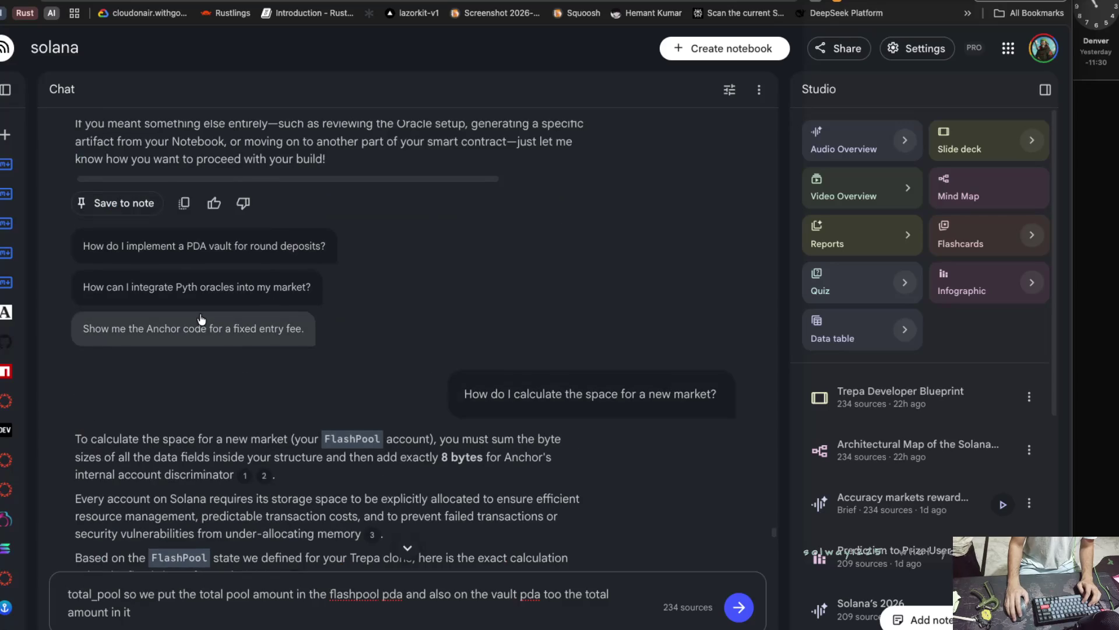
scroll(224, 311, "down", 15)
scroll(175, 304, "up", 5)
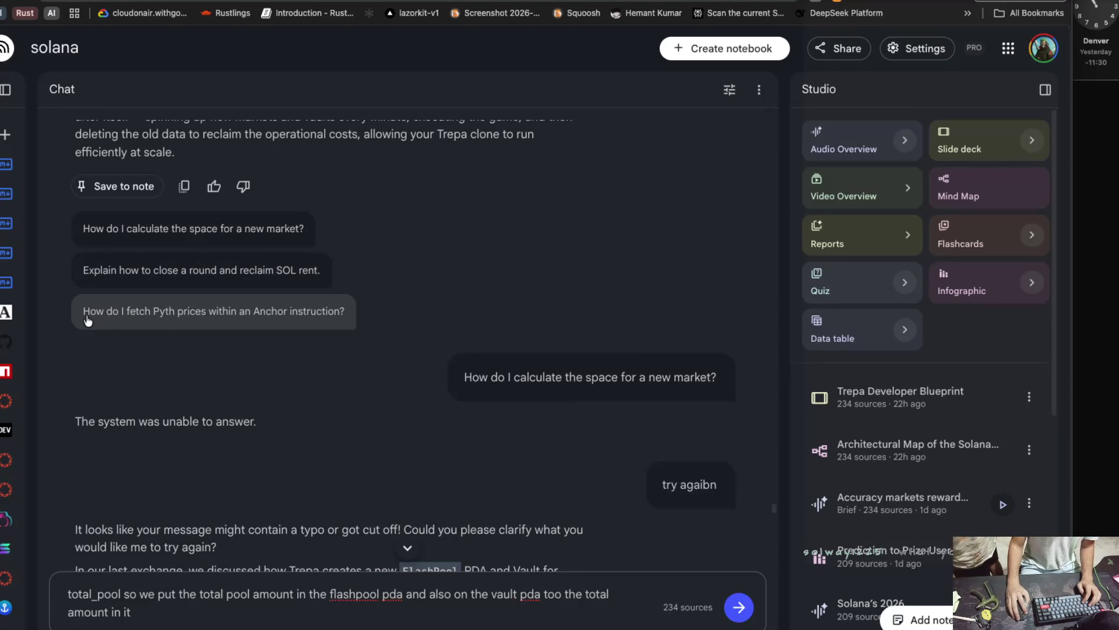
key("shift+Return")
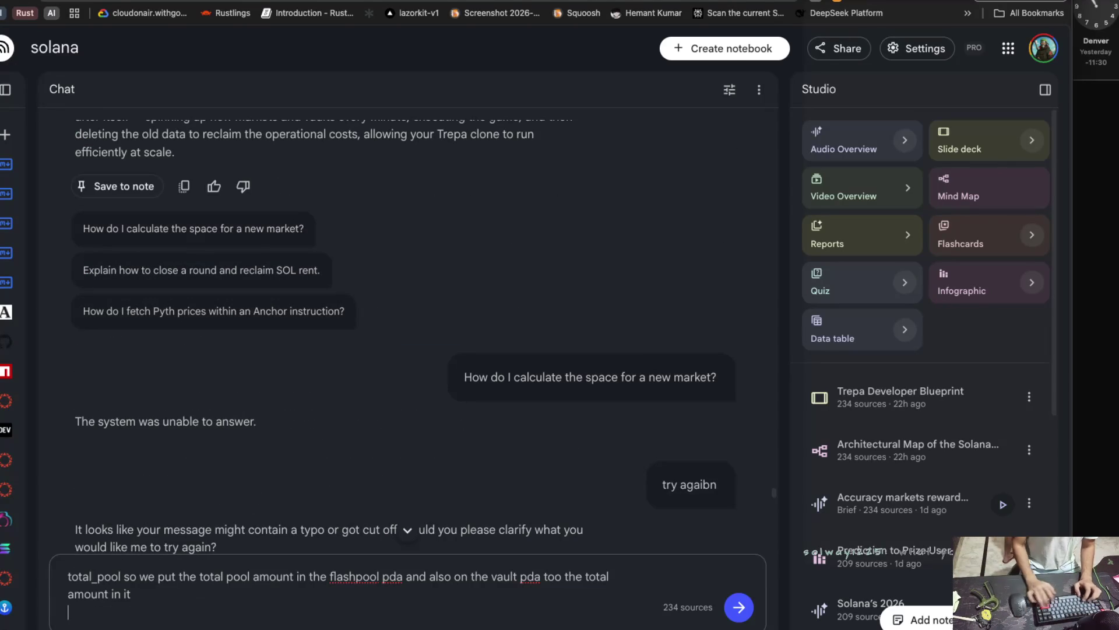
Add a line asking how to fetch the Pyth price with an Anchor instruction, and send it.
type("alos i a")
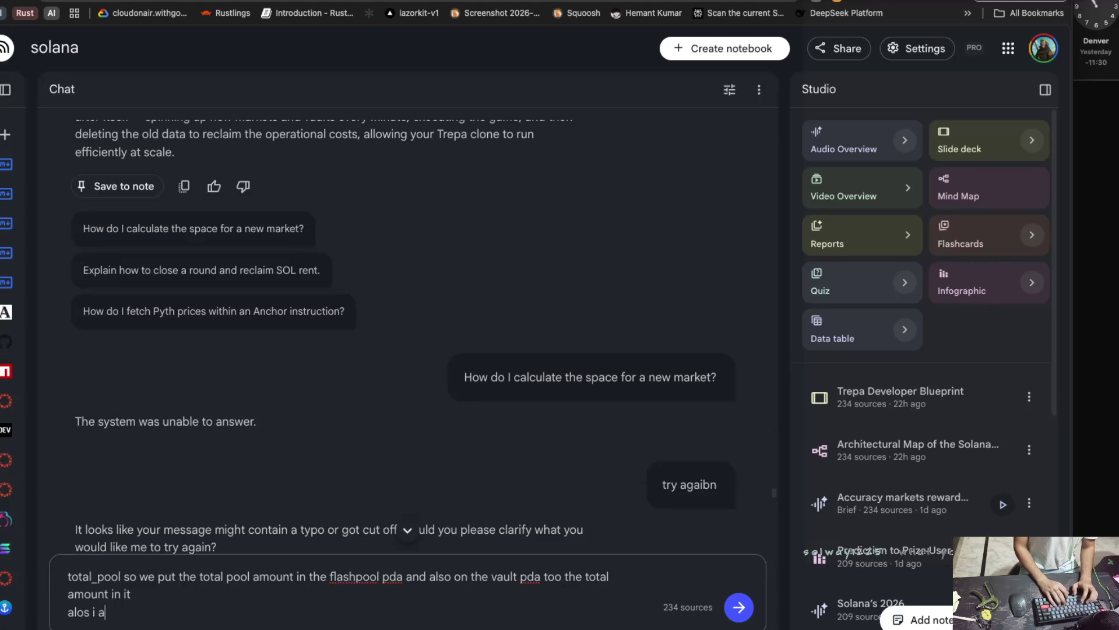
key("BackSpace")
key("BackSpace")
key("BackSpace")
type("l")
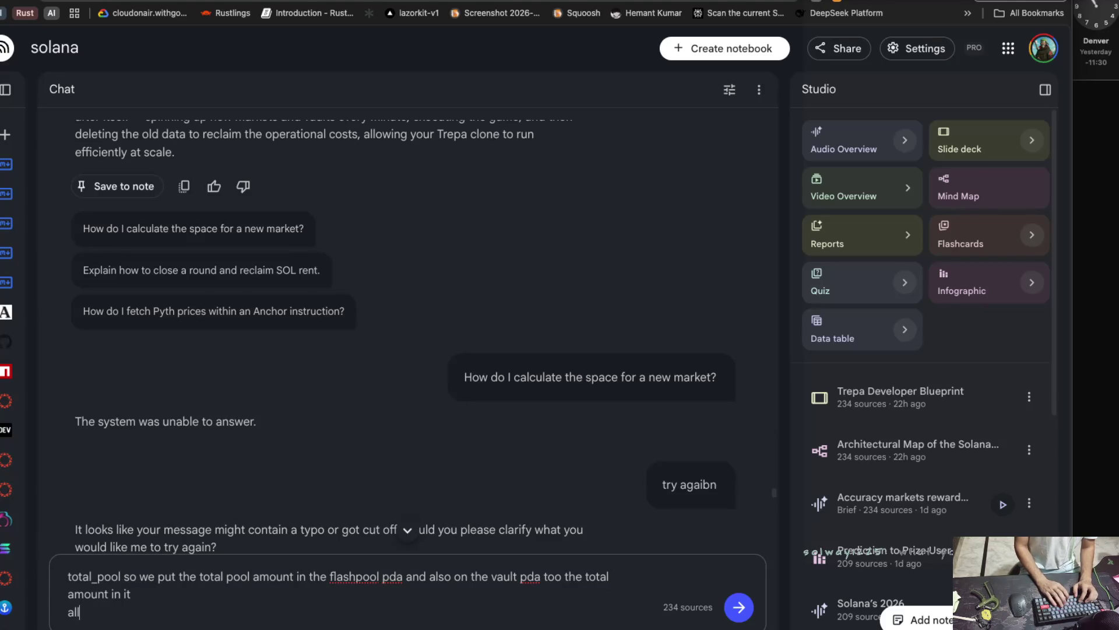
type("so i w")
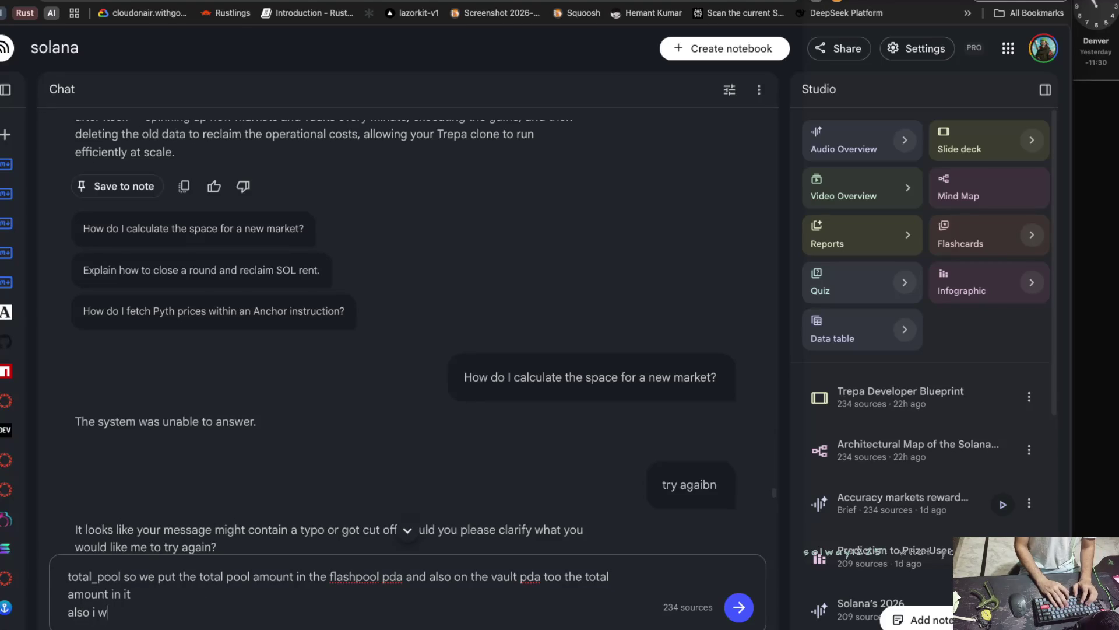
type("ant to know")
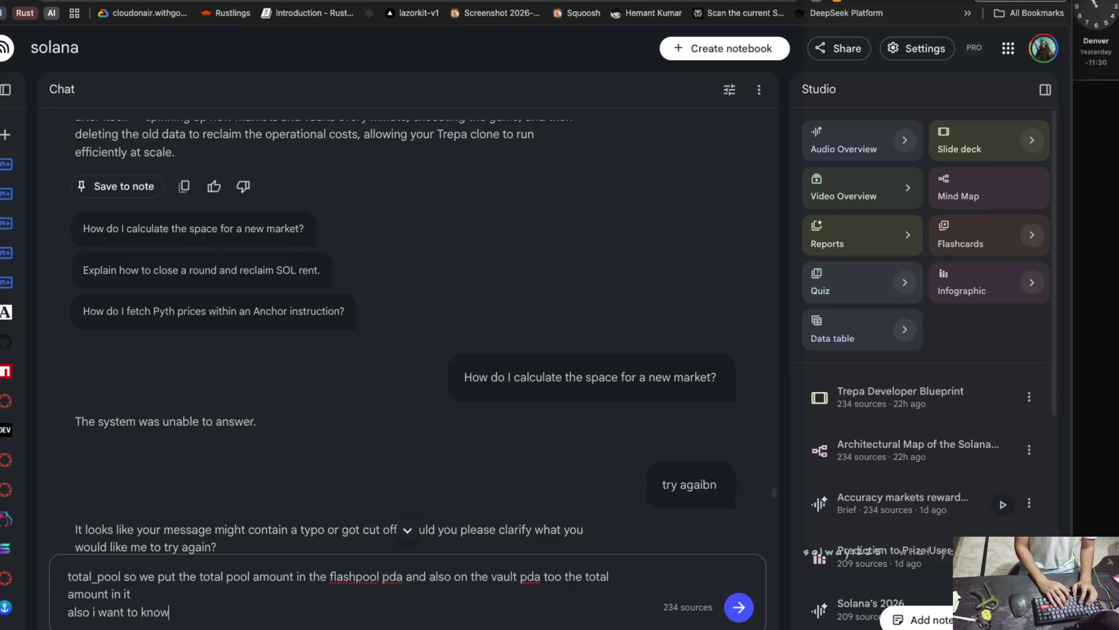
type(" the h")
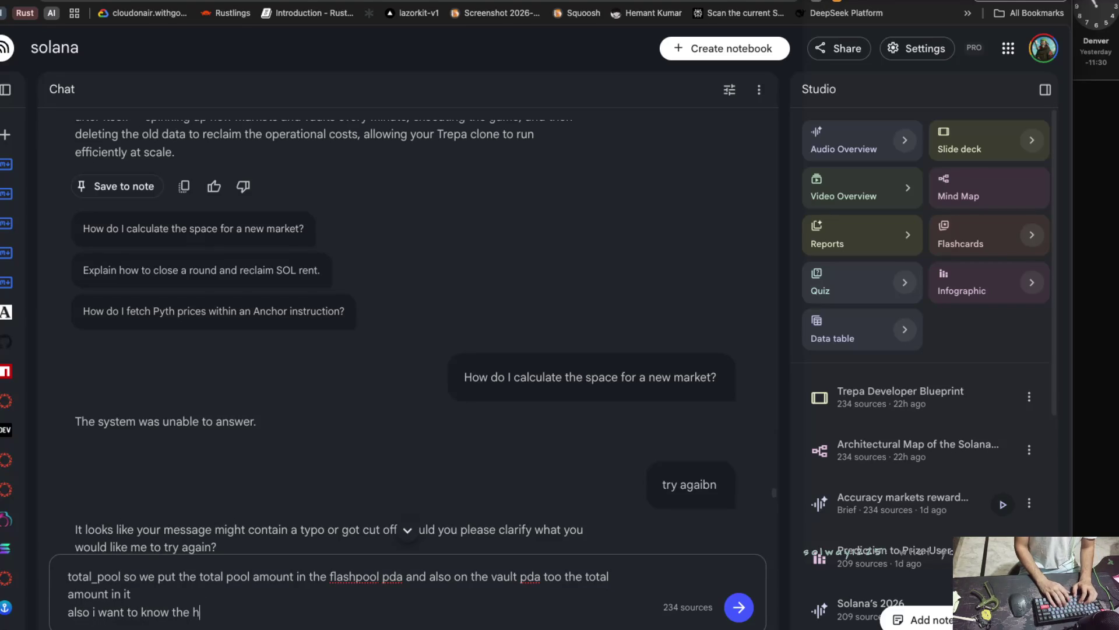
type("ow to fethcv the ")
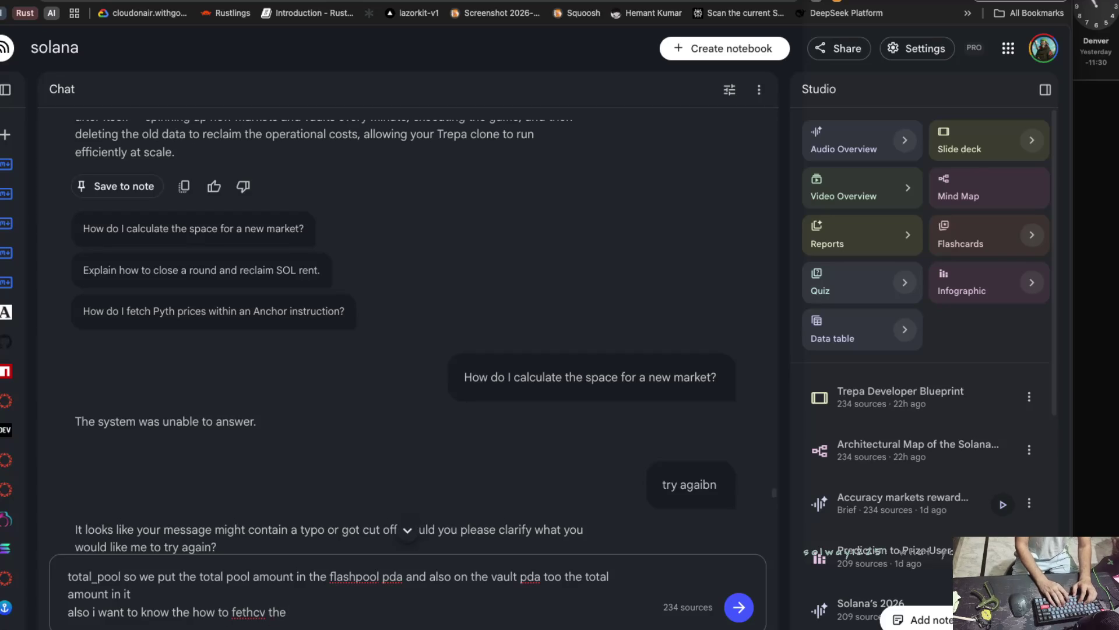
type("py")
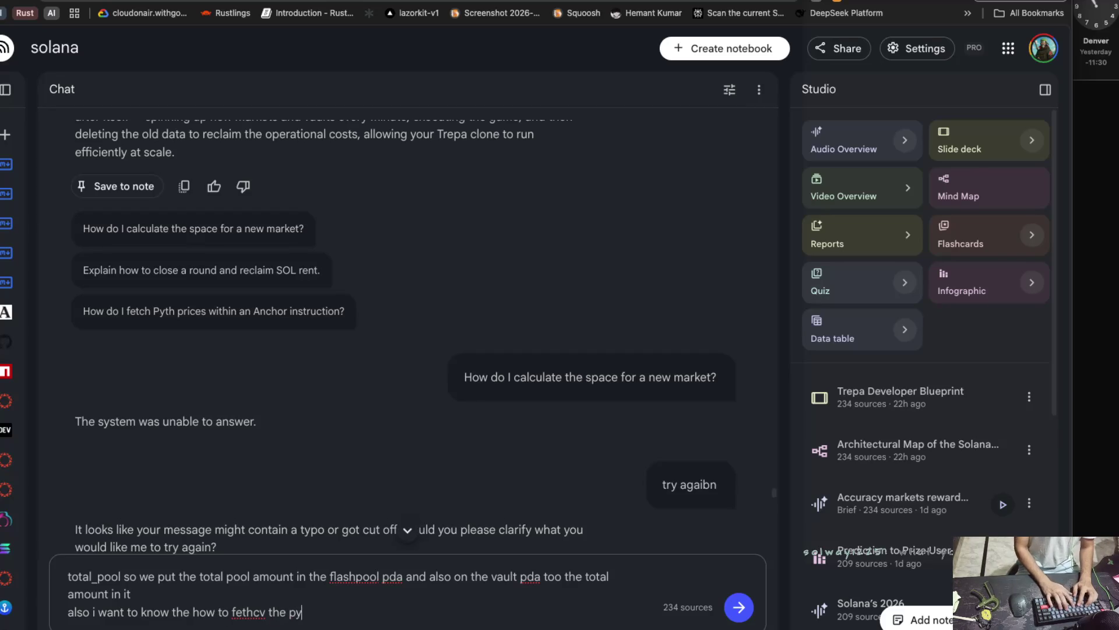
type("thb")
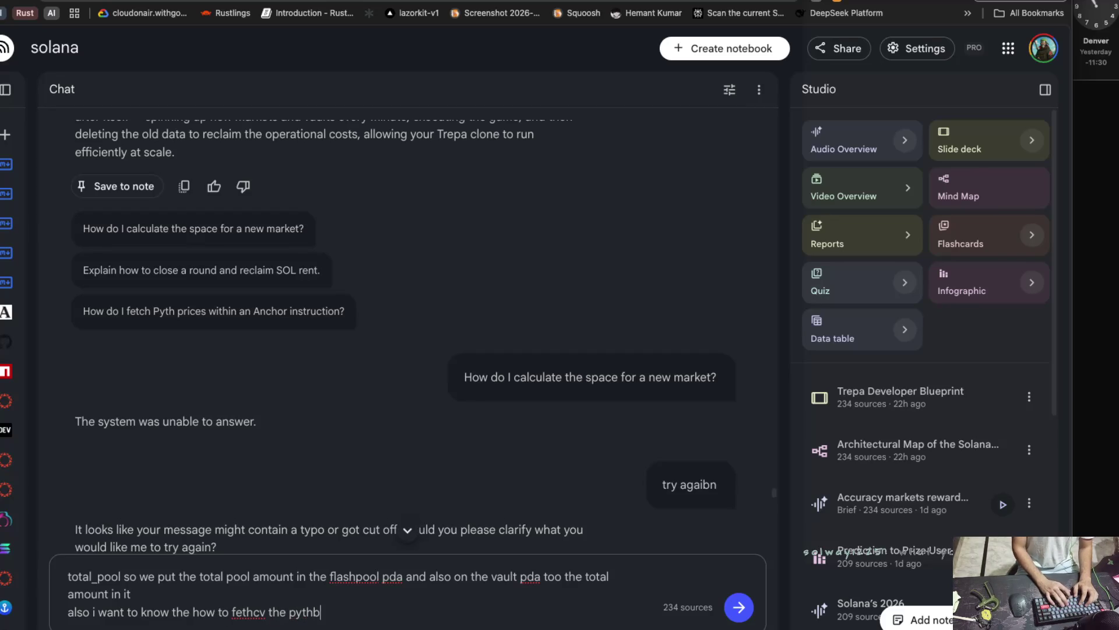
type(" price wiht ")
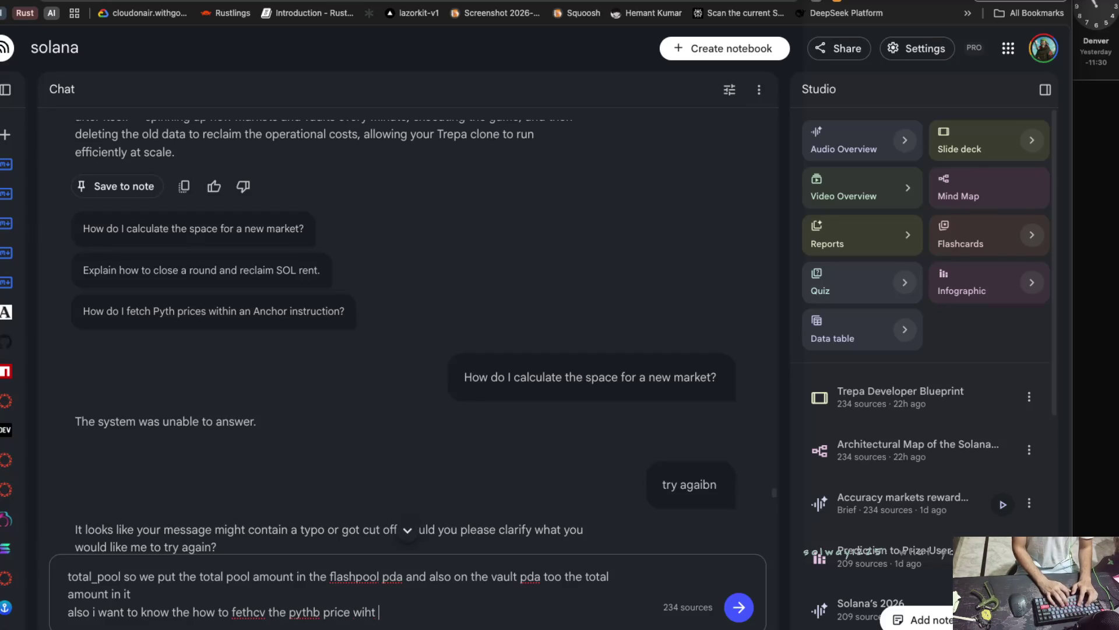
type("an a")
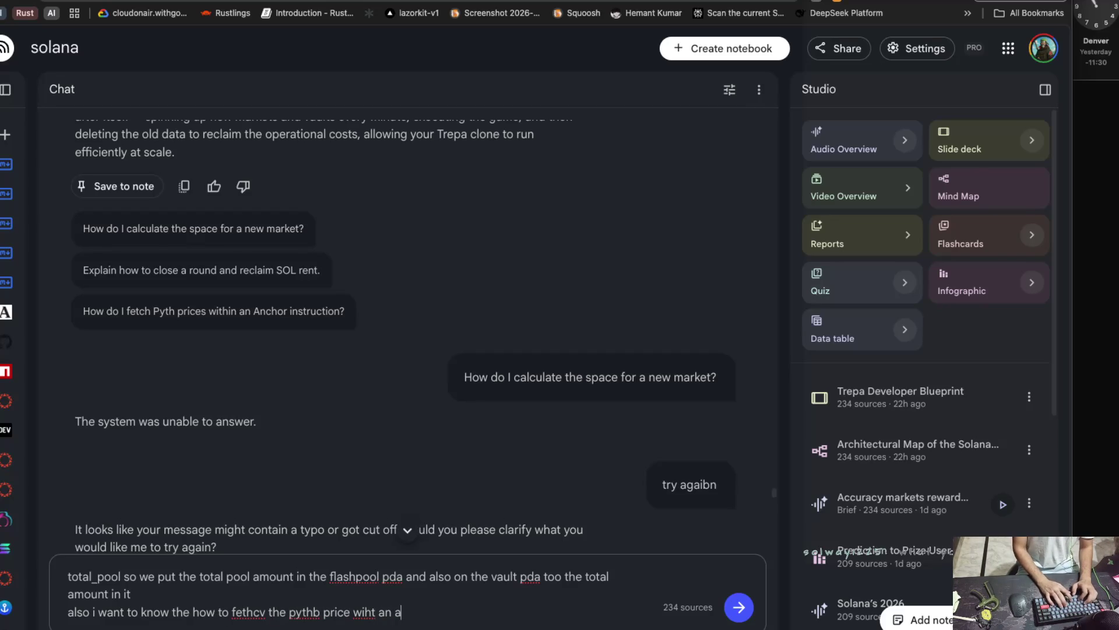
type("nhor instruction")
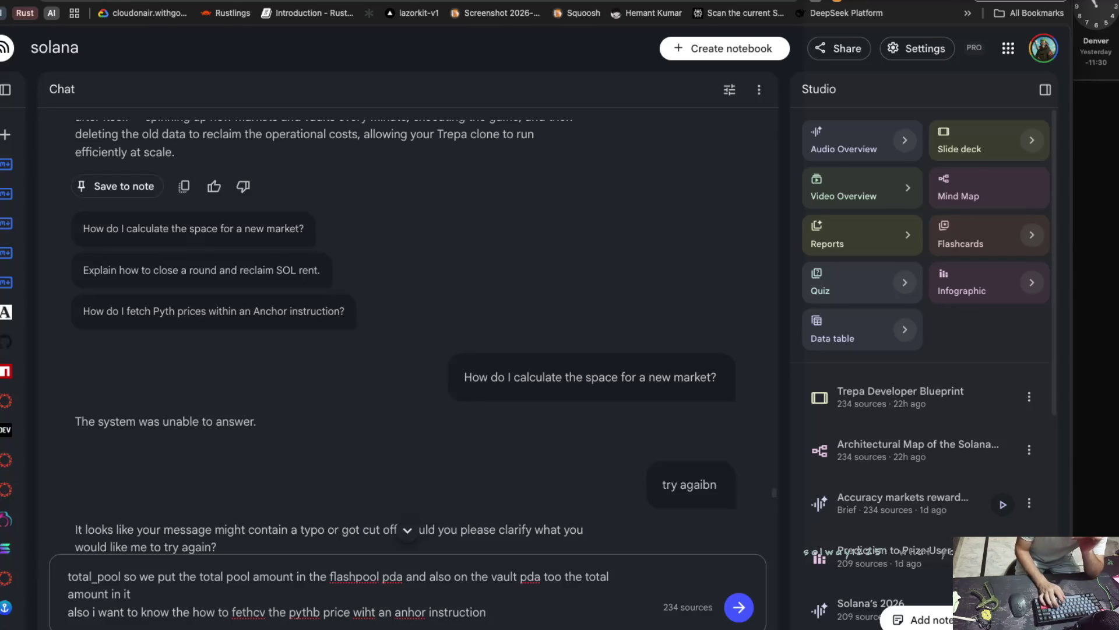
key("Return")
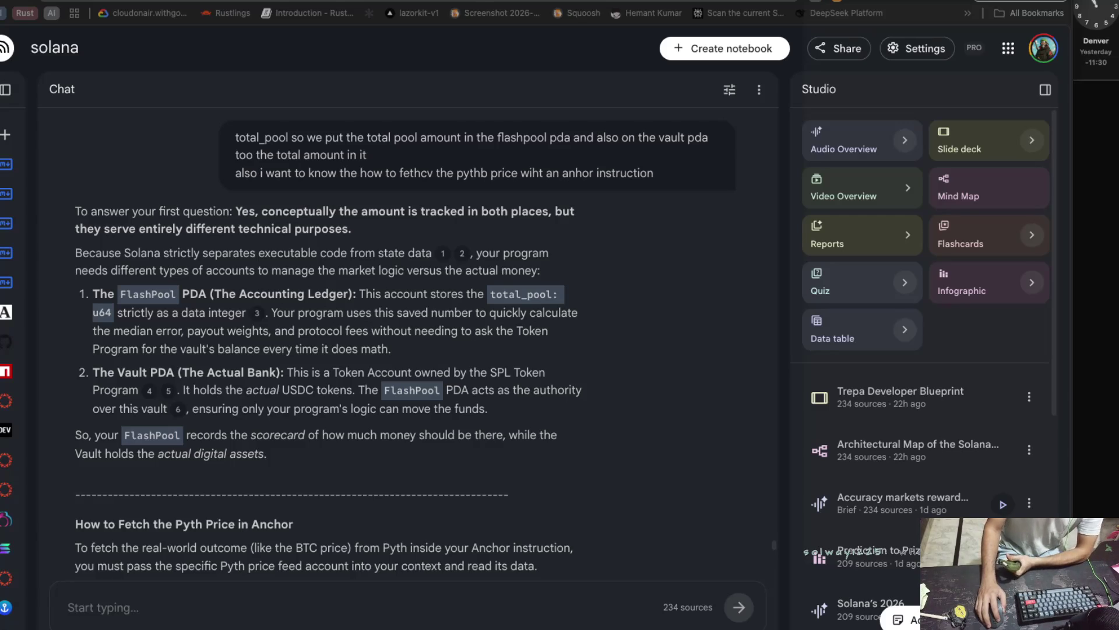
Bring the notebook back into focus after the FlashPool versus Vault PDA answer generates.
left_click(285, 274)
Highlight the answer's phrases on total_pool, median error and payout weights, then go to Excalidraw.
left_click_drag(317, 272, 511, 274)
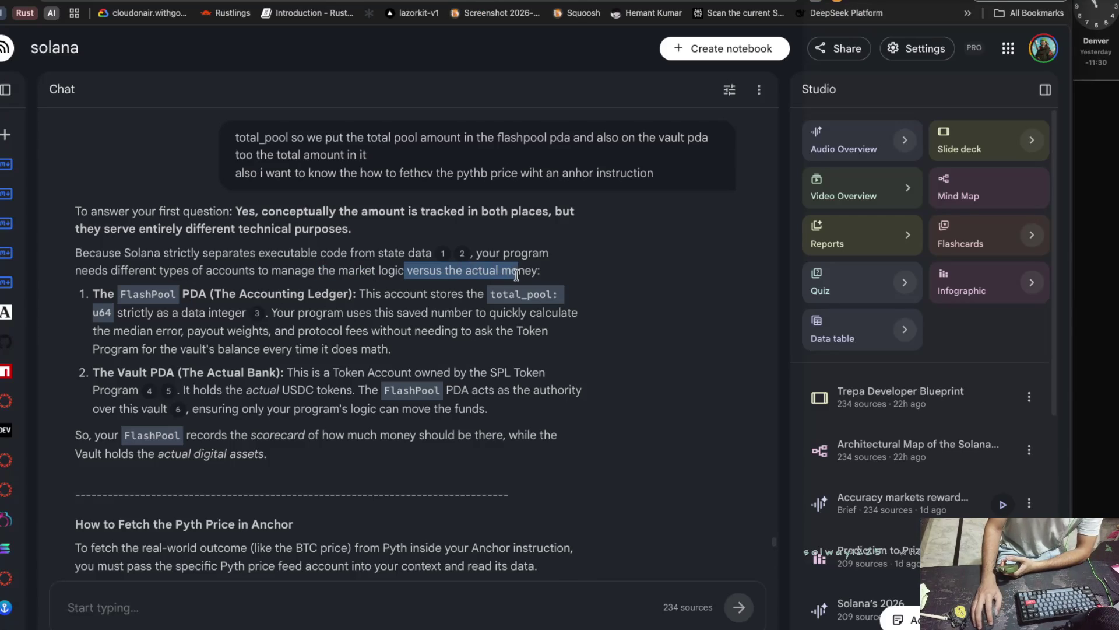
left_click_drag(91, 294, 225, 293)
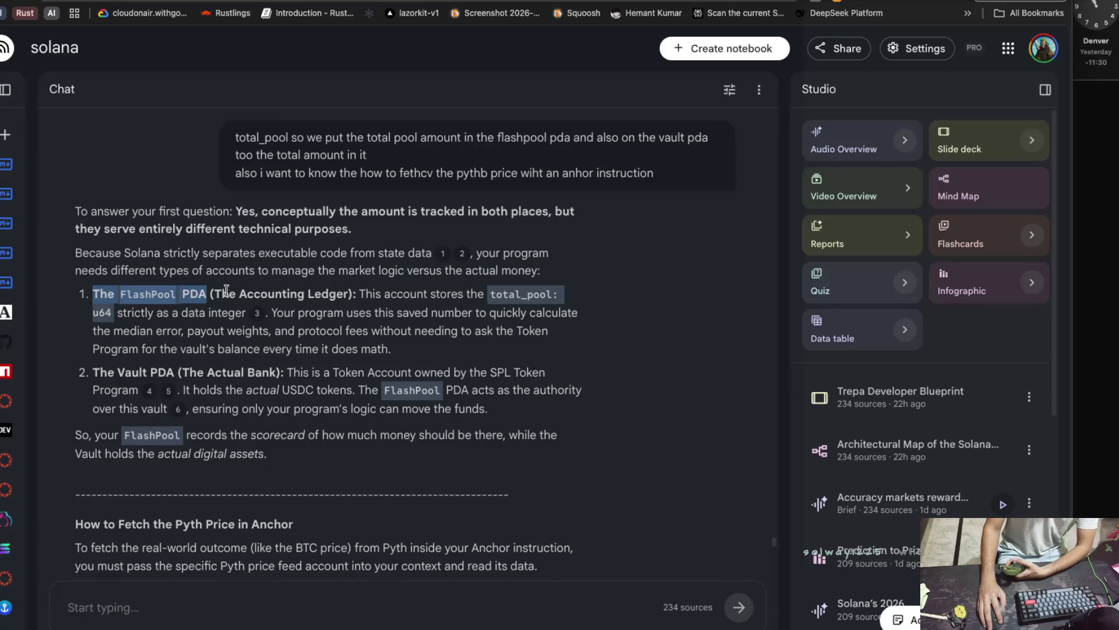
left_click_drag(107, 313, 426, 320)
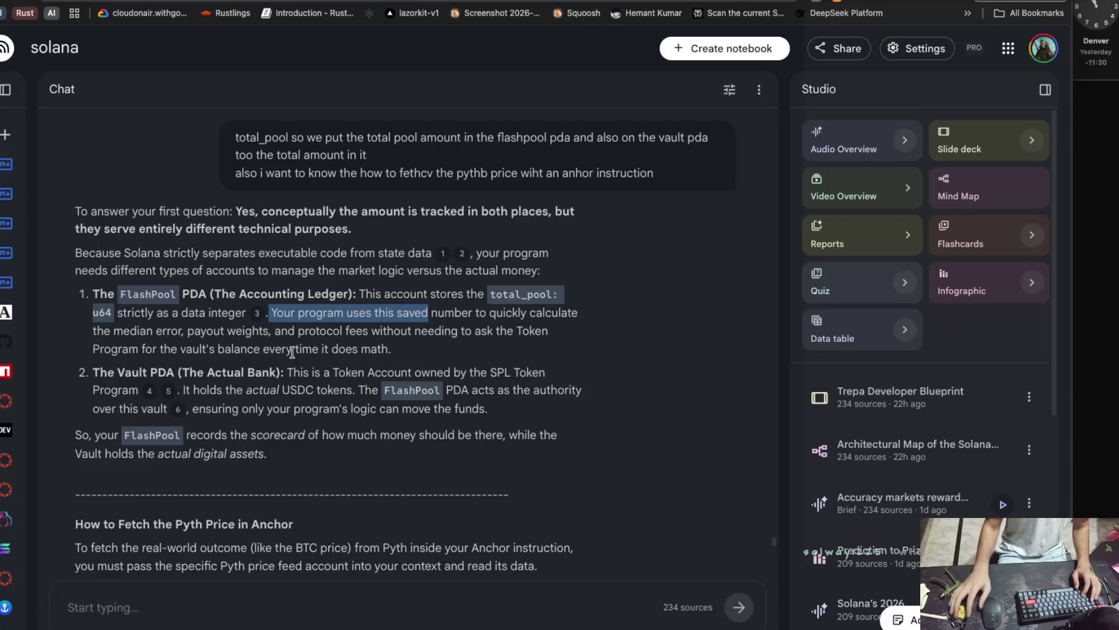
mouse_move(373, 314)
left_mouse_down()
mouse_move(548, 327)
mouse_move(270, 331)
left_mouse_up()
left_click_drag(171, 331, 263, 334)
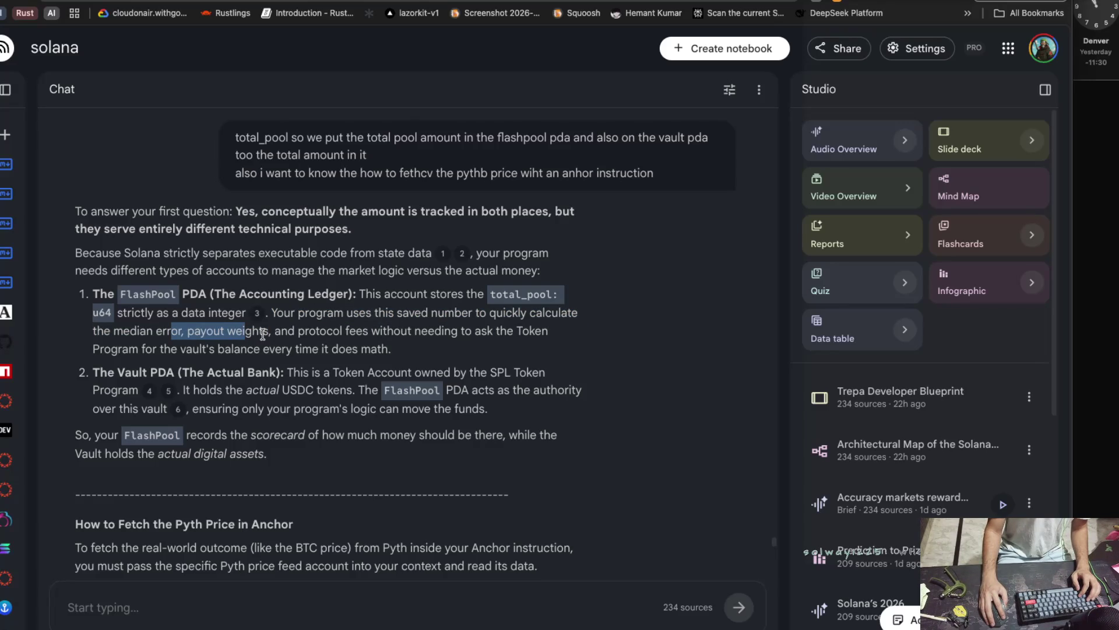
left_click(229, 336)
left_click_drag(187, 335, 412, 342)
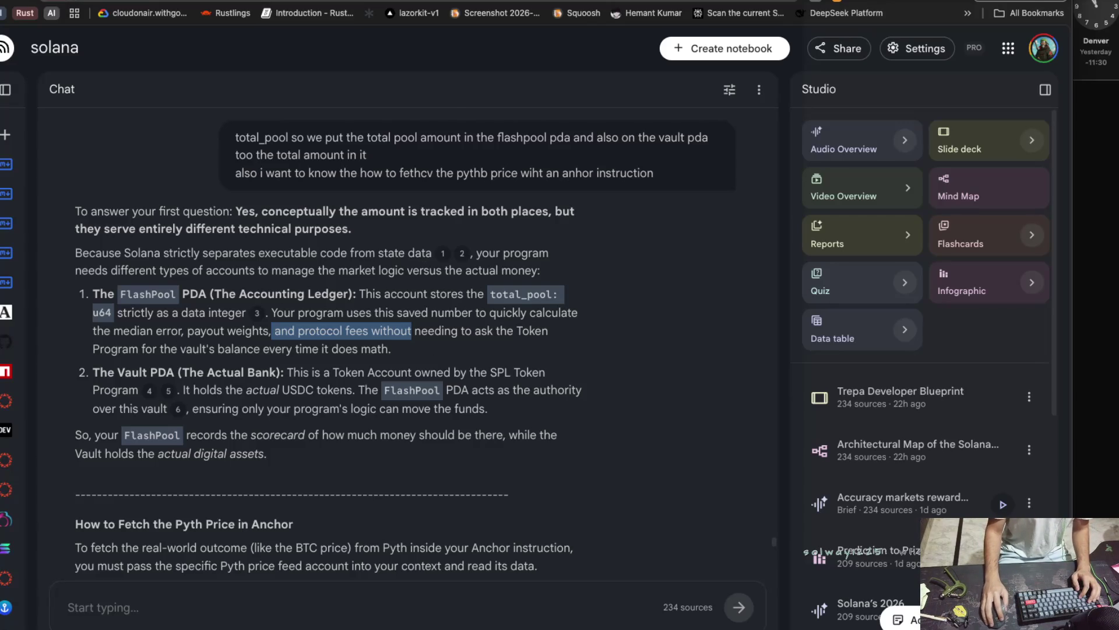
left_click(327, 1)
scroll(374, 200, "left", 3)
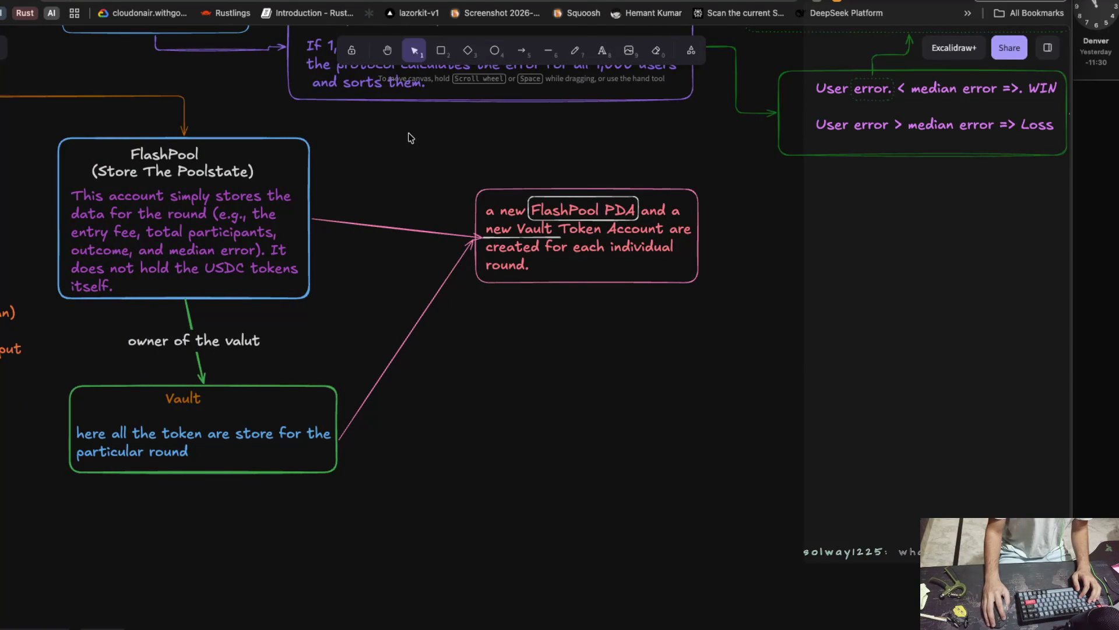
Write the two-line note 'We use the flashpool to calculat the median error and' / 'protocol fee'.
double_click(491, 333)
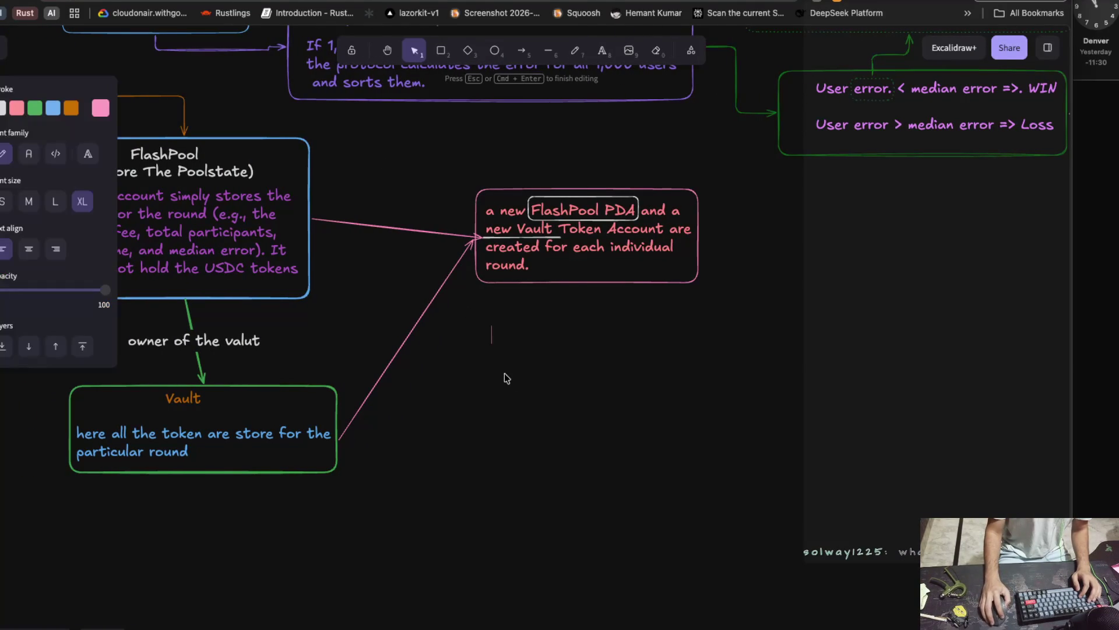
type("We us")
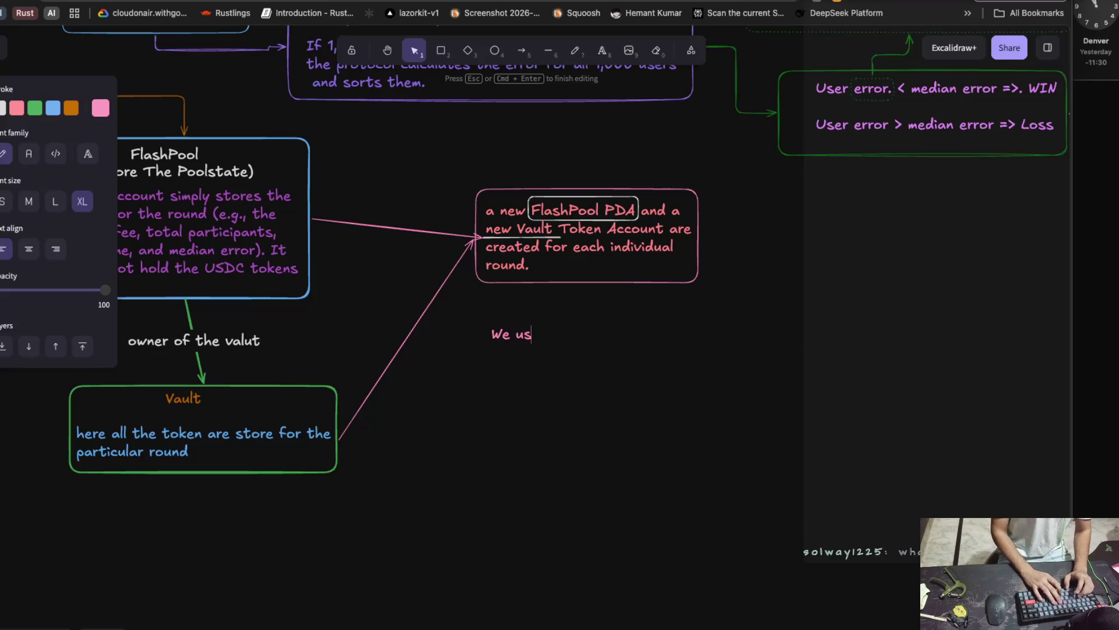
type("e the")
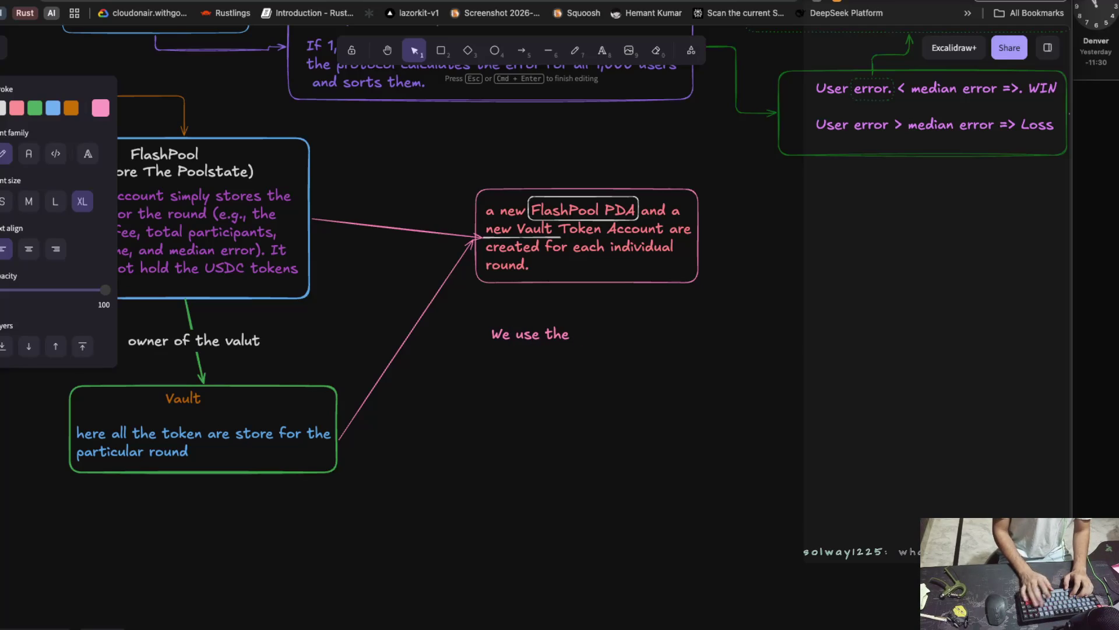
type(" flash")
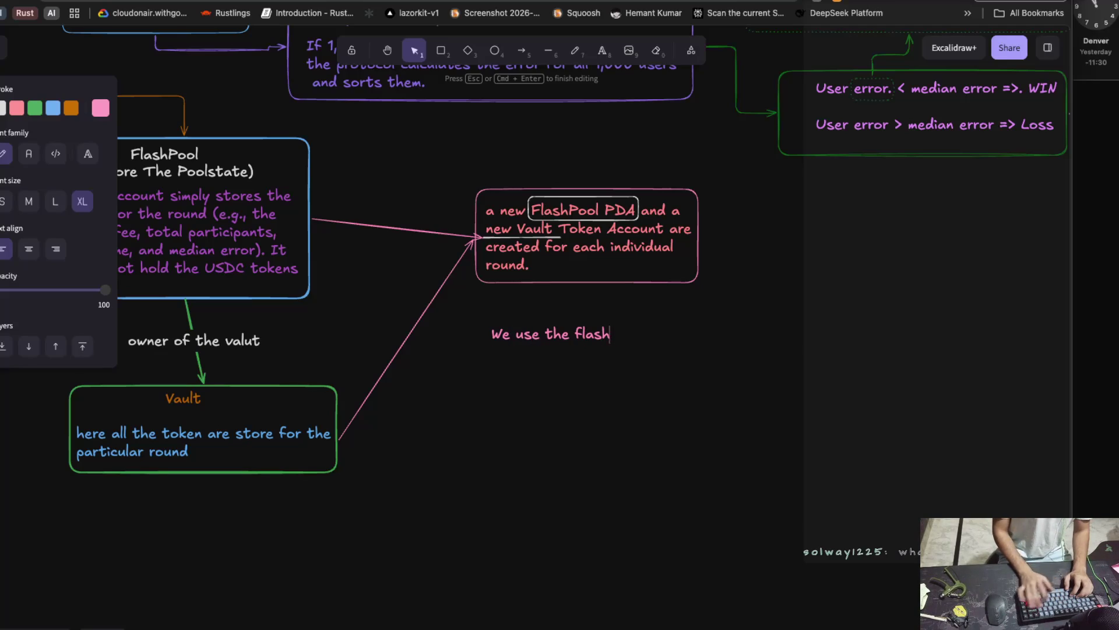
type("pool to ")
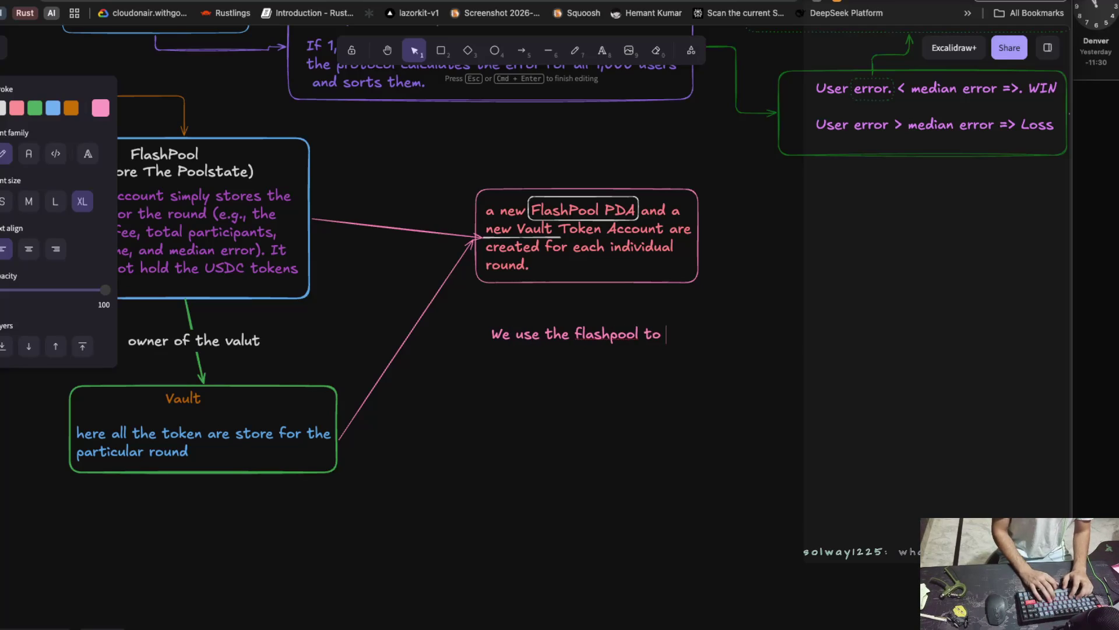
type("calculat ethe")
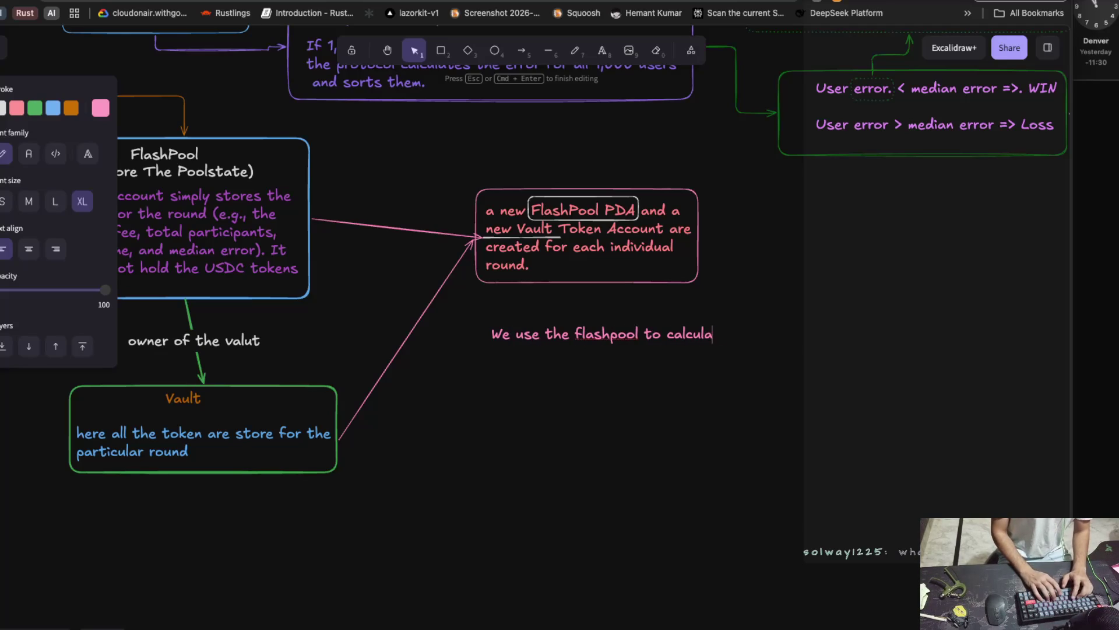
key("BackSpace")
key("BackSpace")
key("BackSpace")
type("the median")
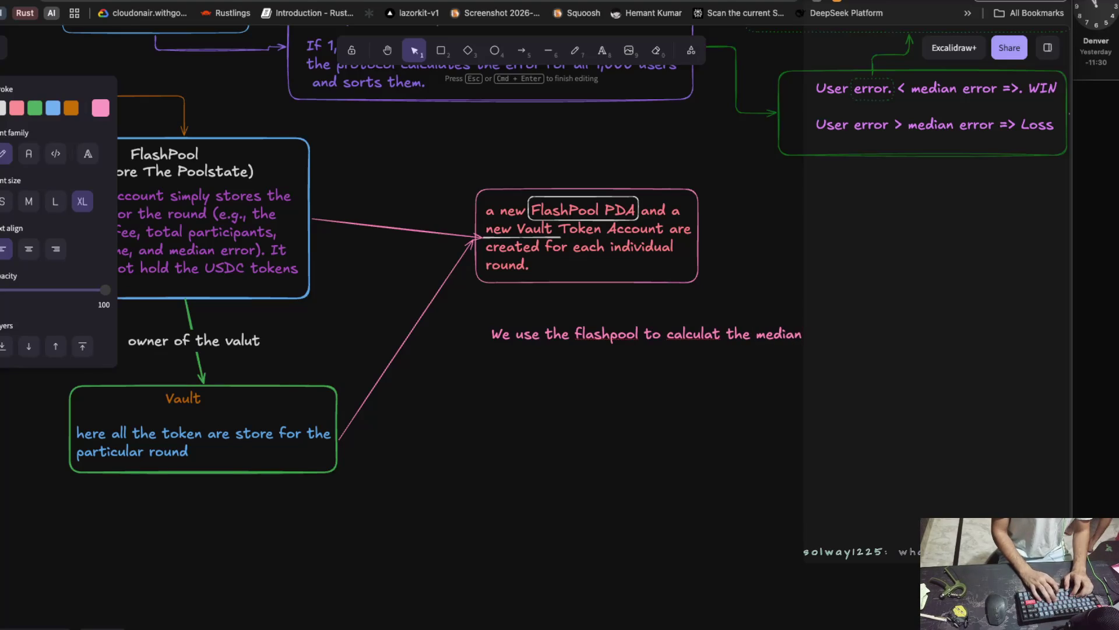
type(" error and")
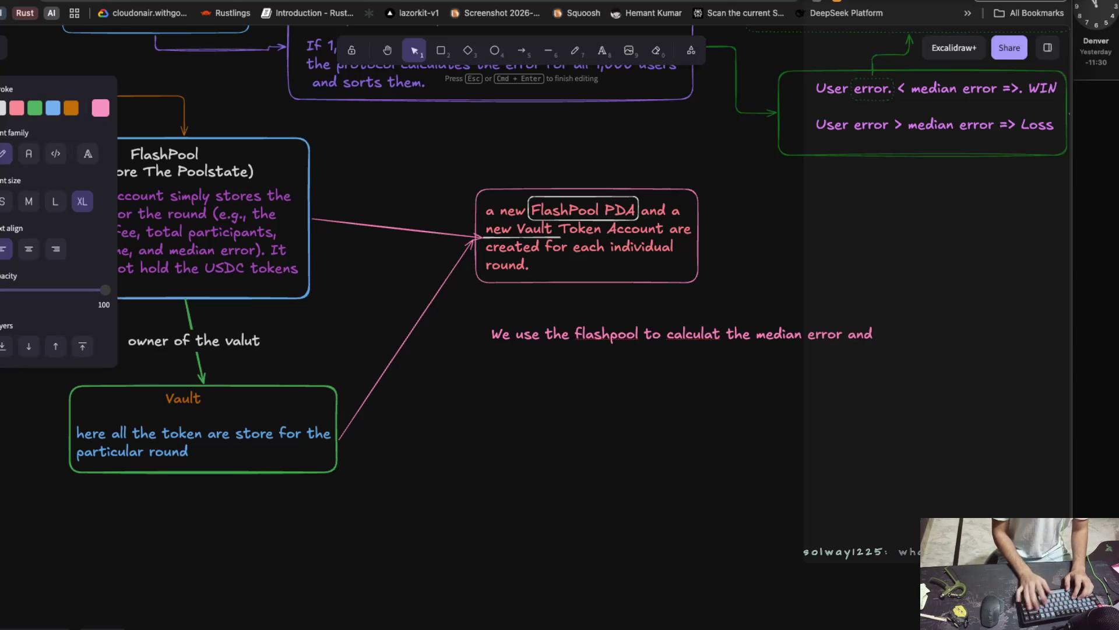
key("Return")
type("pr")
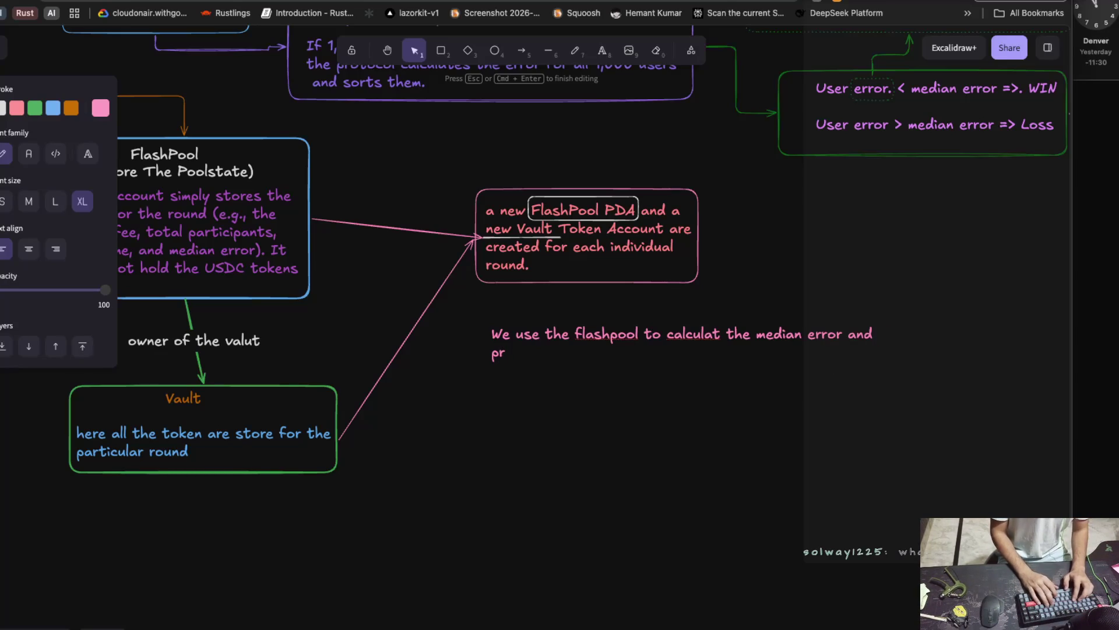
type("otocol fee")
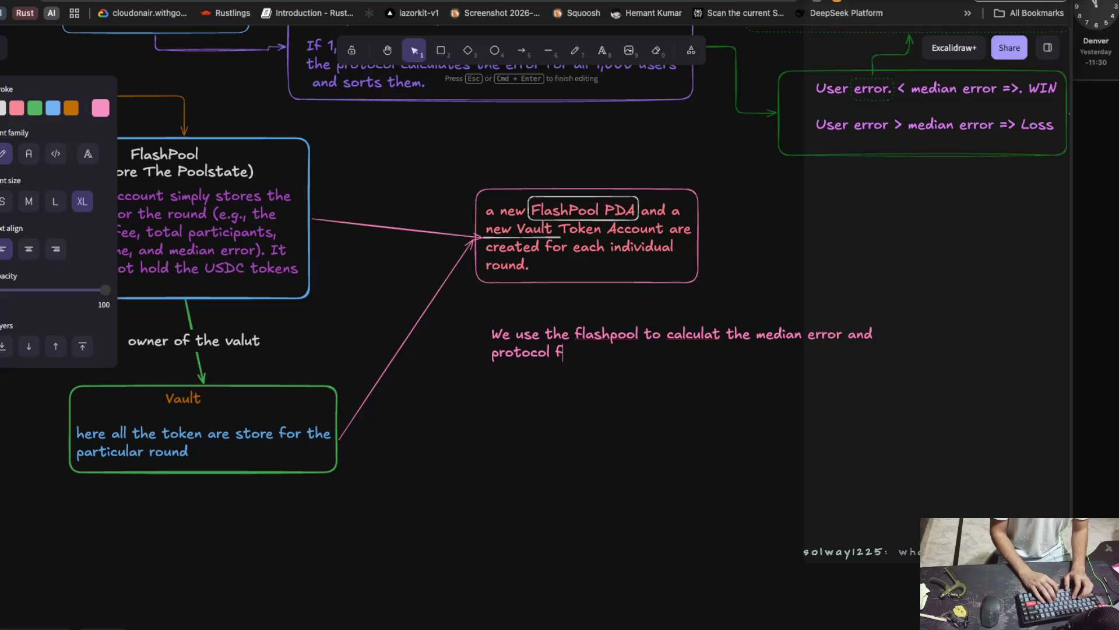
key("ctrl+Tab")
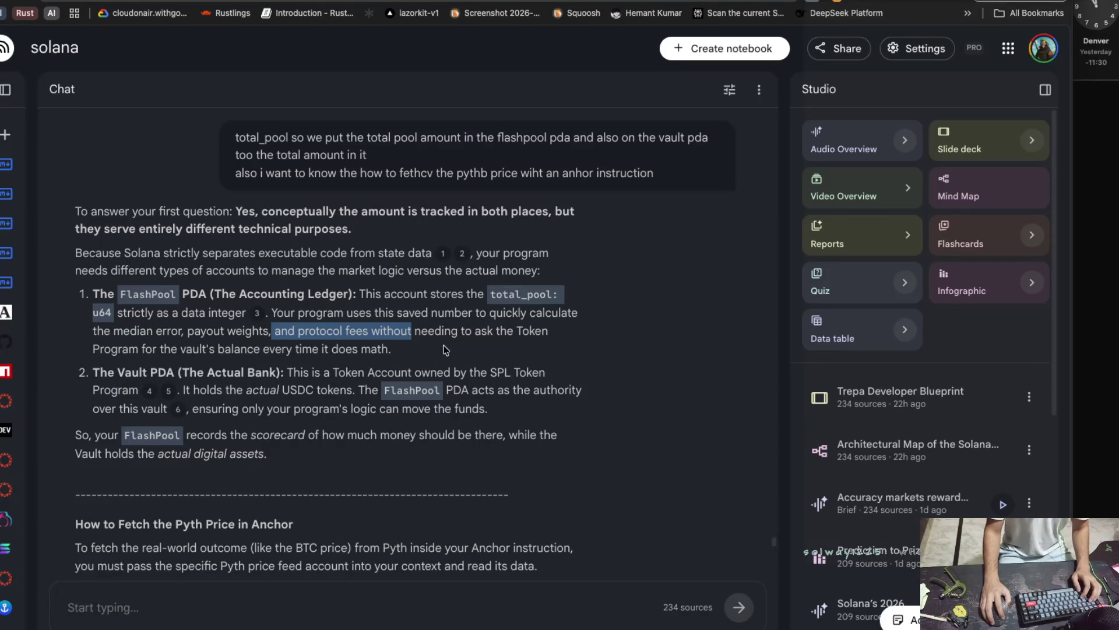
Copy 'payout weights' from the answer and append it after 'protocol fee' in the pink flashpool note.
left_click(408, 334)
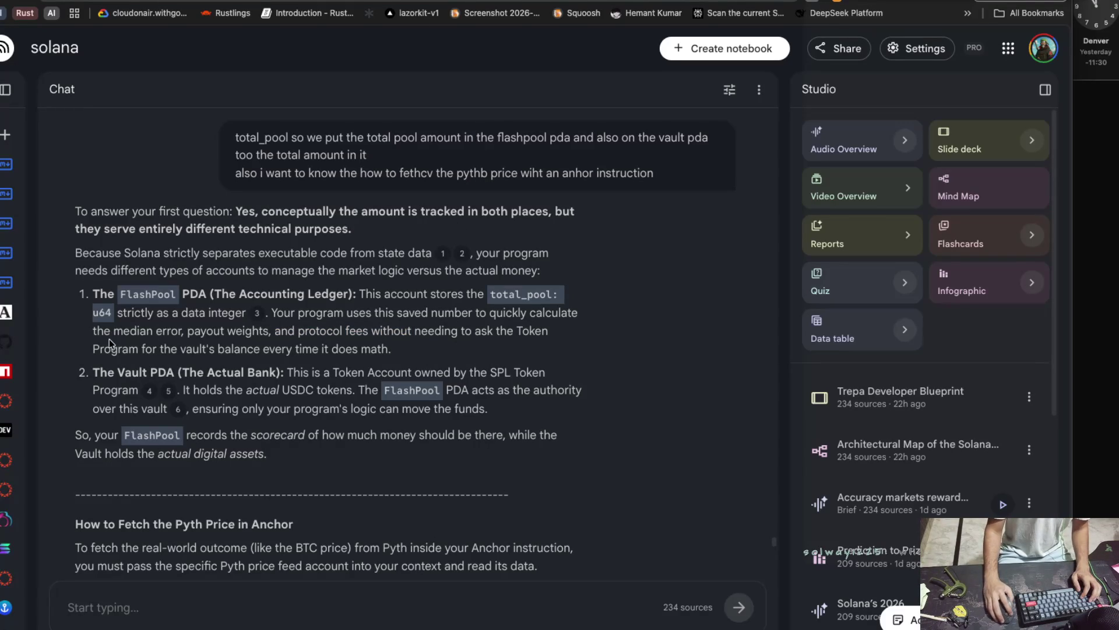
left_click_drag(187, 331, 269, 331)
key("ctrl+c")
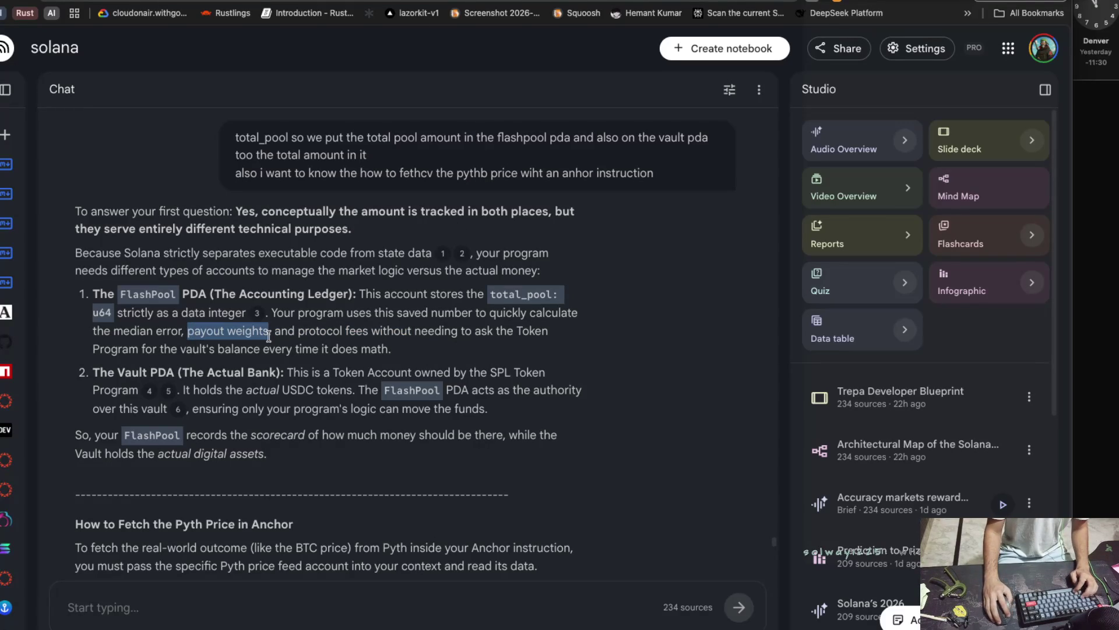
key("ctrl+Tab")
double_click(629, 357)
double_click(590, 354)
key("Right")
type(",")
key("ctrl+v")
scroll(330, 87, "down", 1)
key("ctrl+shift+Tab")
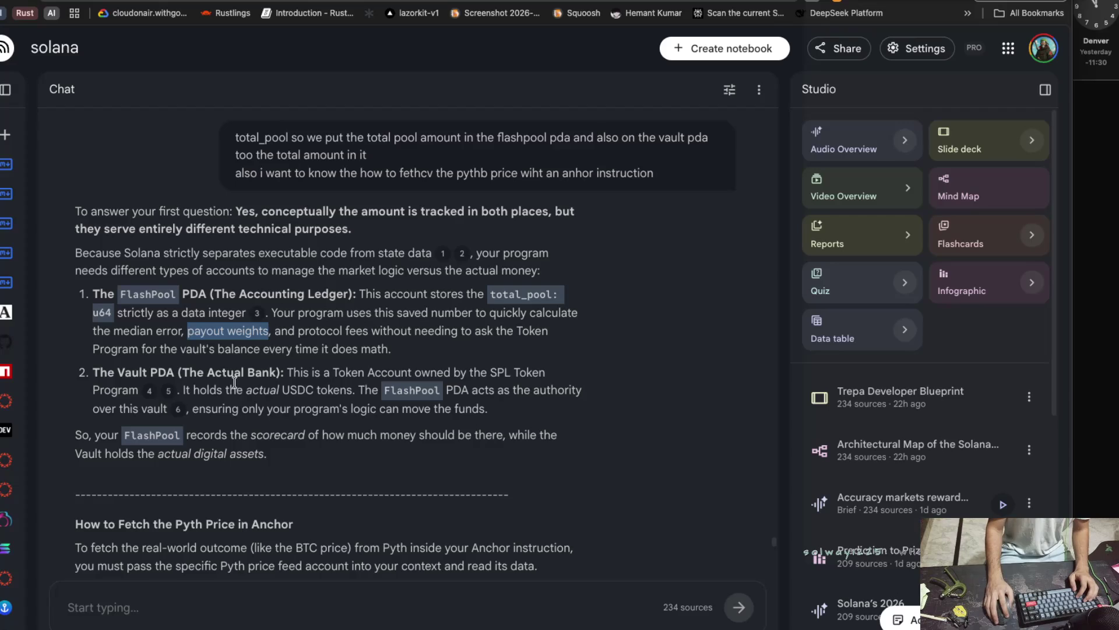
Highlight the Vault PDA definition and that only your program moves the funds.
left_click_drag(286, 373, 532, 375)
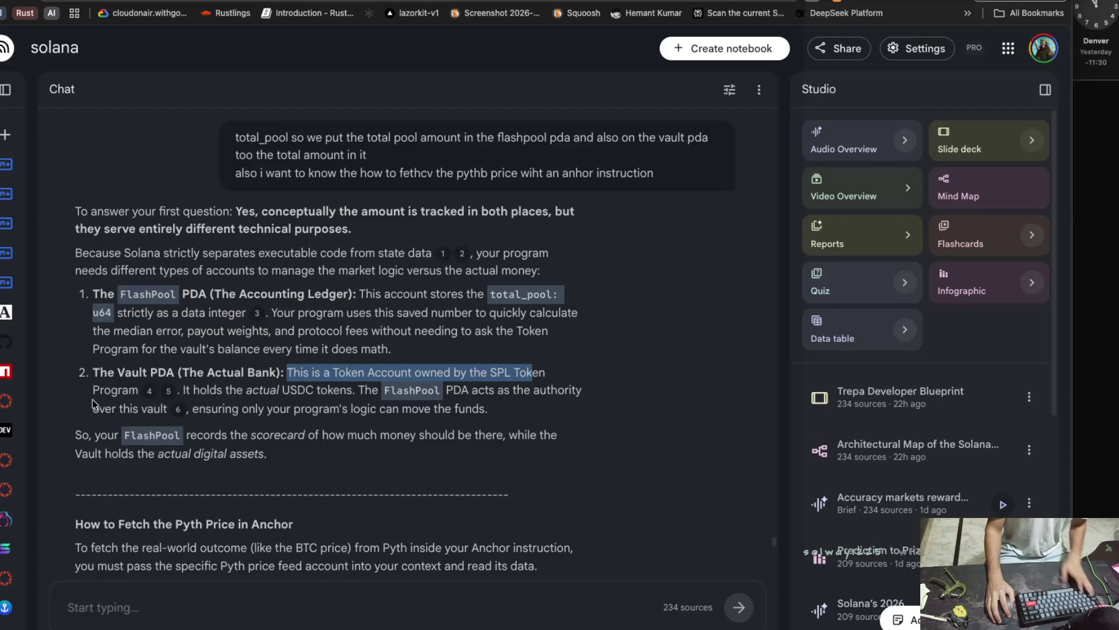
left_click(193, 409)
left_click_drag(193, 409, 341, 415)
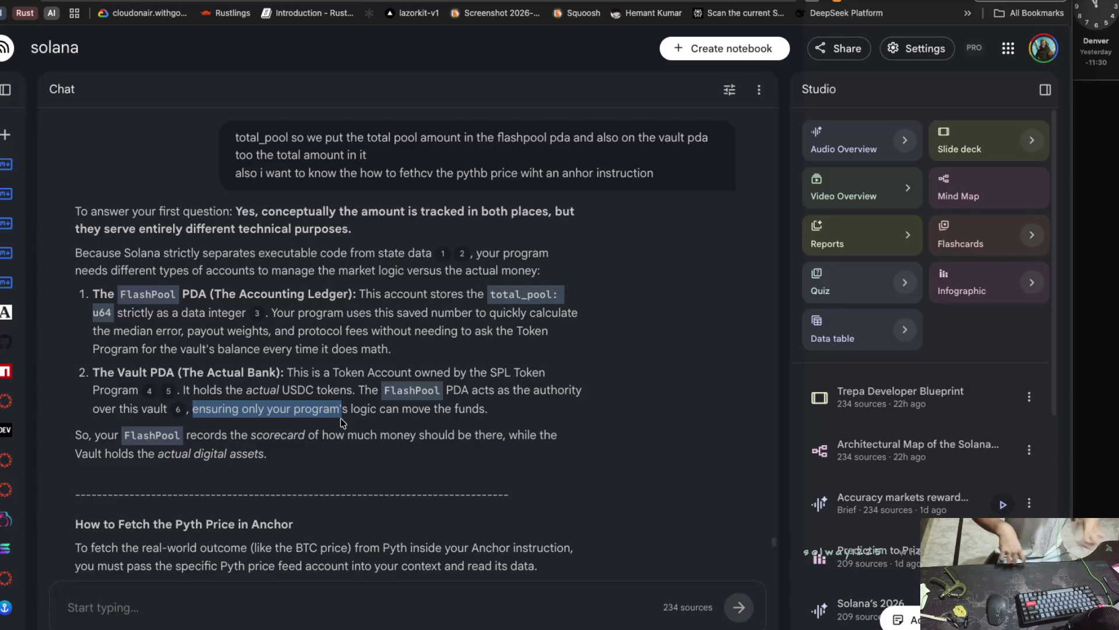
mouse_move(286, 372)
left_mouse_down()
mouse_move(527, 373)
mouse_move(177, 409)
left_mouse_up()
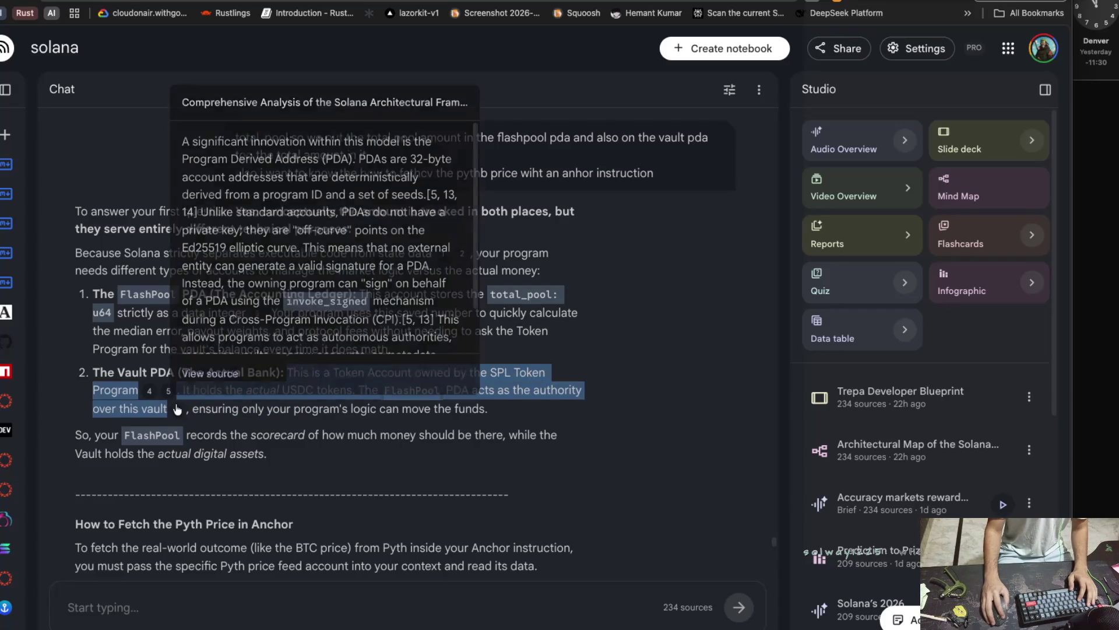
Highlight passages saying the Vault holds the USDC while FlashPool keeps the scorecard.
left_click(177, 409)
mouse_move(188, 402)
left_mouse_down()
mouse_move(257, 389)
mouse_move(579, 391)
mouse_move(239, 419)
mouse_move(225, 409)
mouse_move(418, 408)
mouse_move(353, 428)
left_mouse_up()
left_click(357, 391)
left_click(354, 428)
left_click_drag(74, 438, 509, 443)
left_click_drag(74, 454, 264, 454)
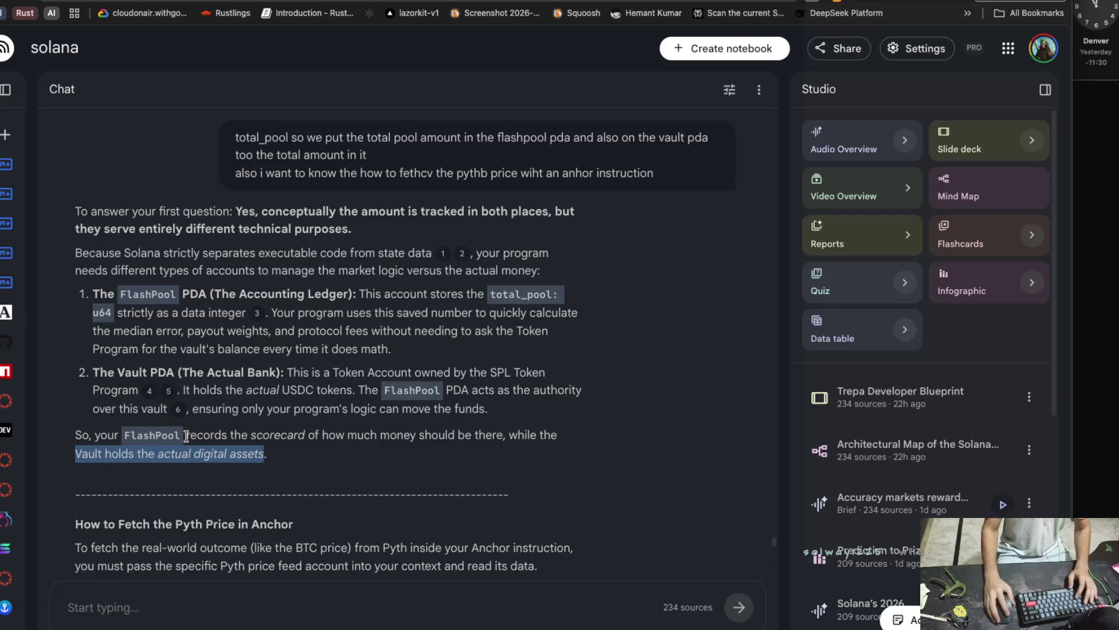
left_click_drag(186, 436, 503, 438)
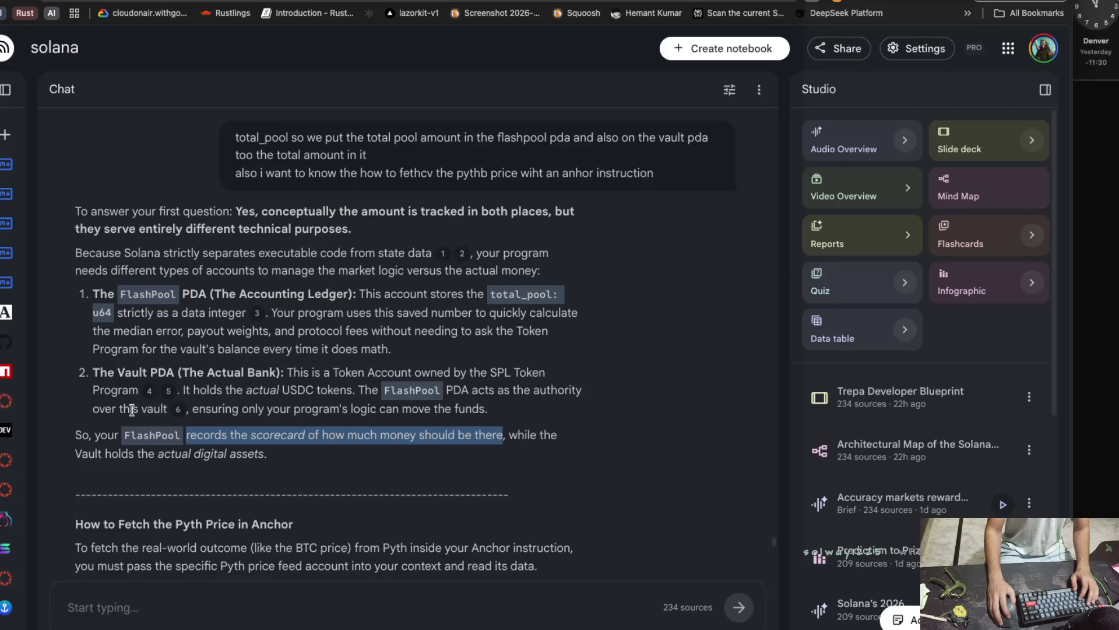
Scroll to the Pyth section and highlight that the Pyth price feed account must be passed in.
scroll(319, 385, "down", 3)
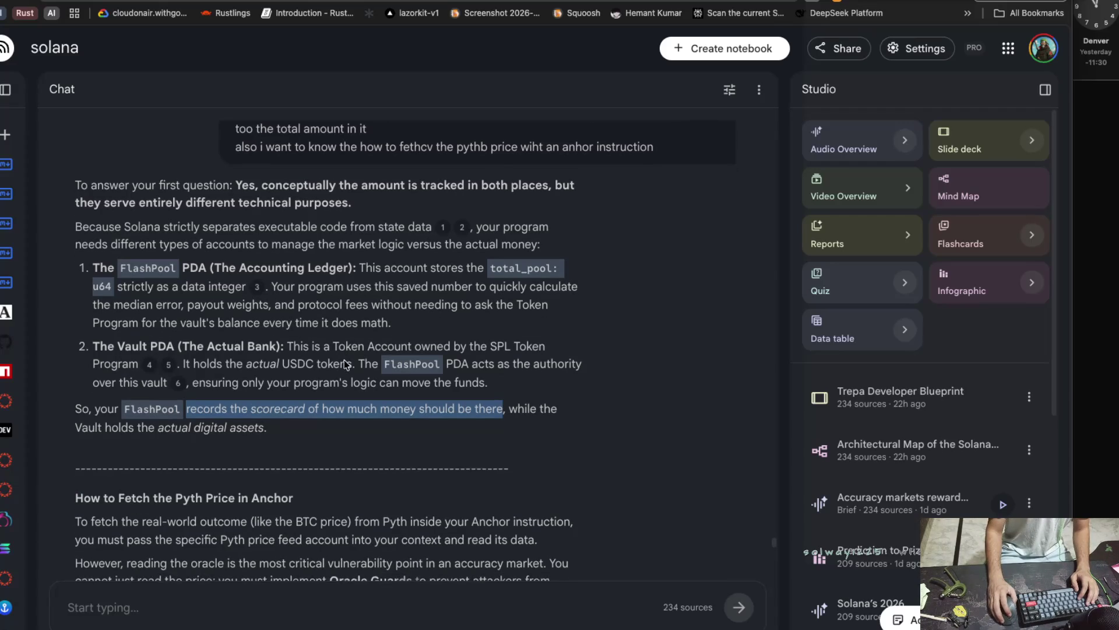
scroll(344, 364, "down", 5)
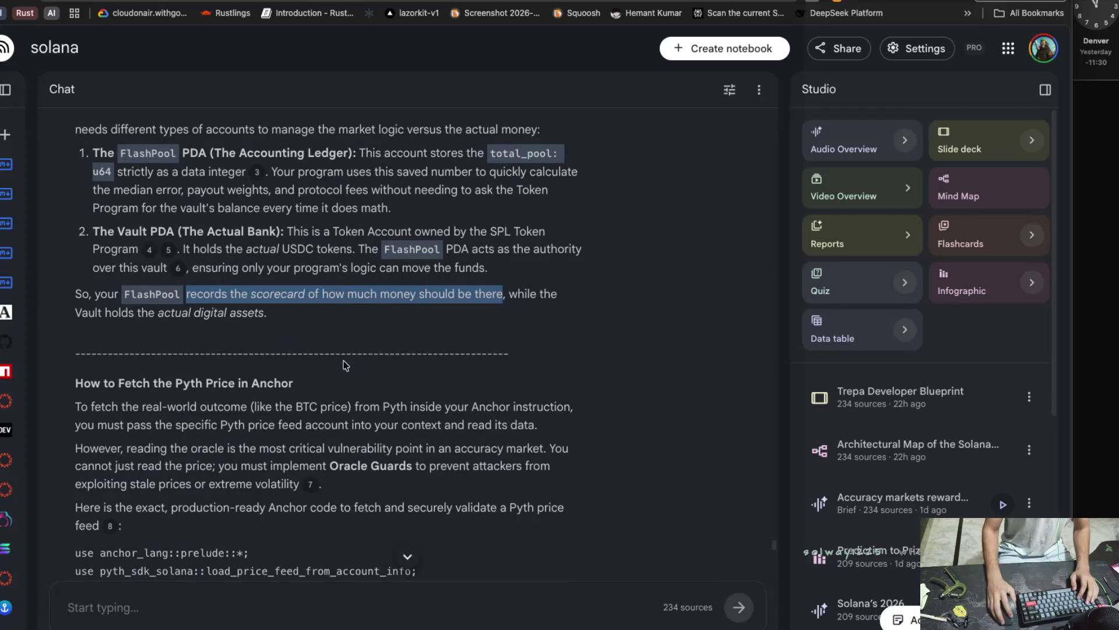
scroll(345, 365, "down", 1)
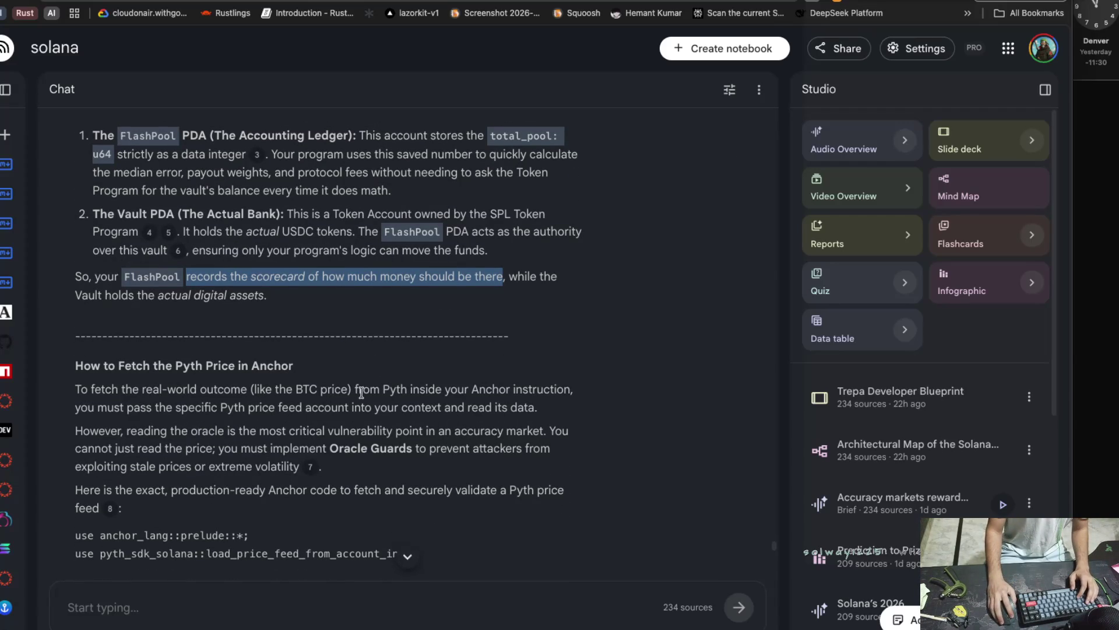
left_click_drag(354, 390, 473, 391)
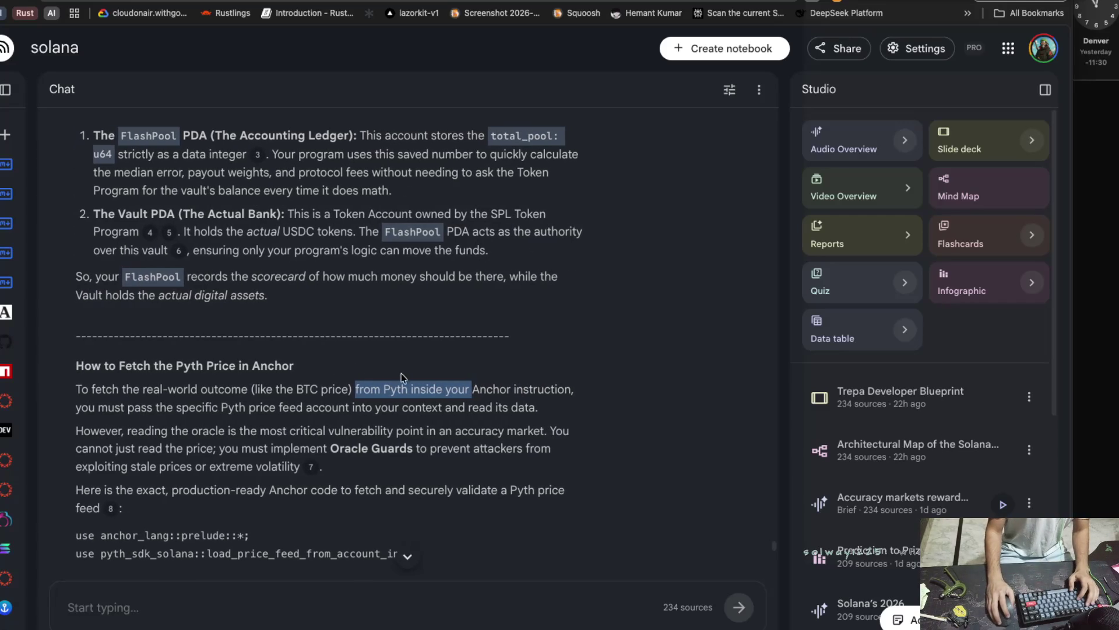
scroll(352, 368, "down", 1)
left_click_drag(303, 399, 507, 401)
left_click(116, 399)
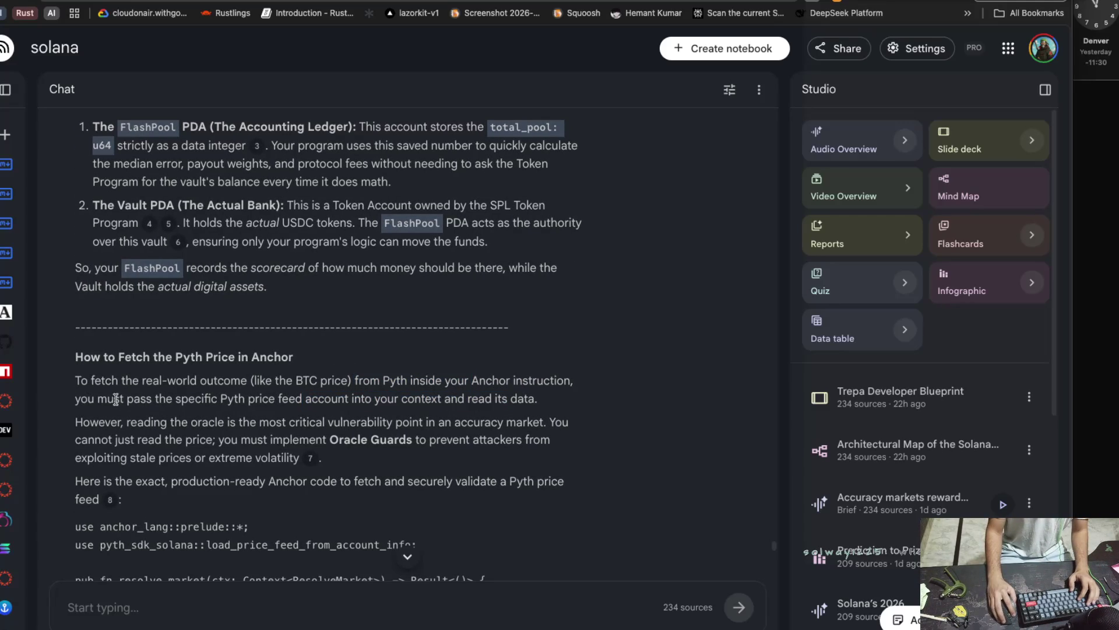
left_click_drag(80, 380, 119, 381)
mouse_move(292, 380)
left_mouse_down()
mouse_move(565, 382)
mouse_move(464, 381)
left_mouse_up()
left_click(162, 398)
left_click_drag(74, 399, 487, 406)
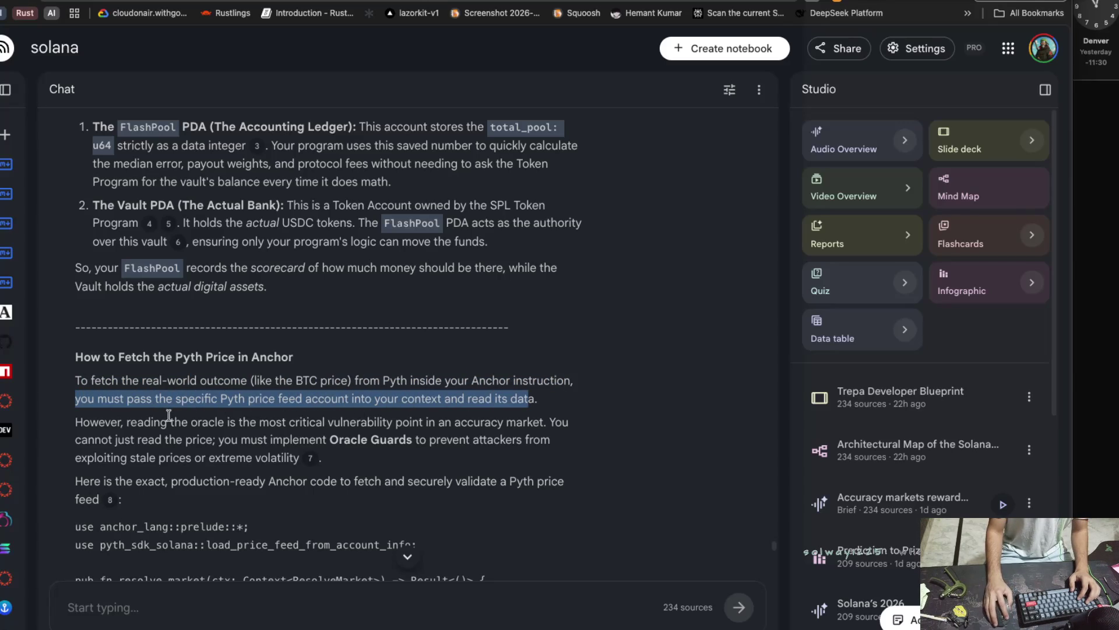
left_click_drag(71, 423, 332, 424)
Highlight the Oracle Guards points on stale prices and the production-ready code sentence.
left_click(330, 424)
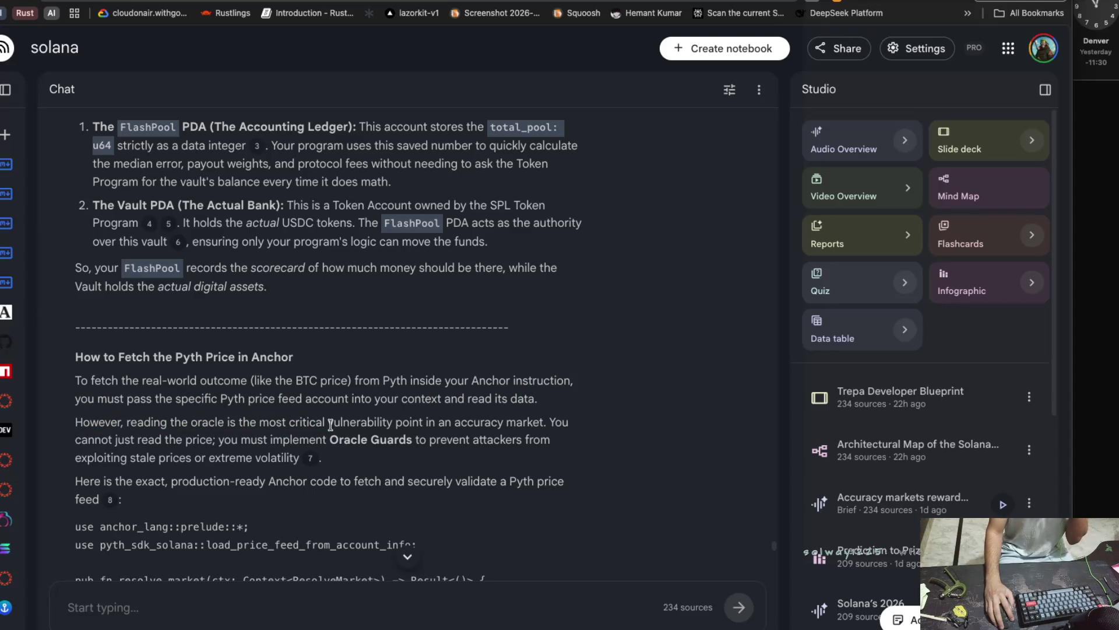
left_click_drag(425, 422, 547, 423)
left_click_drag(75, 441, 416, 446)
left_click(214, 441)
left_click(421, 448)
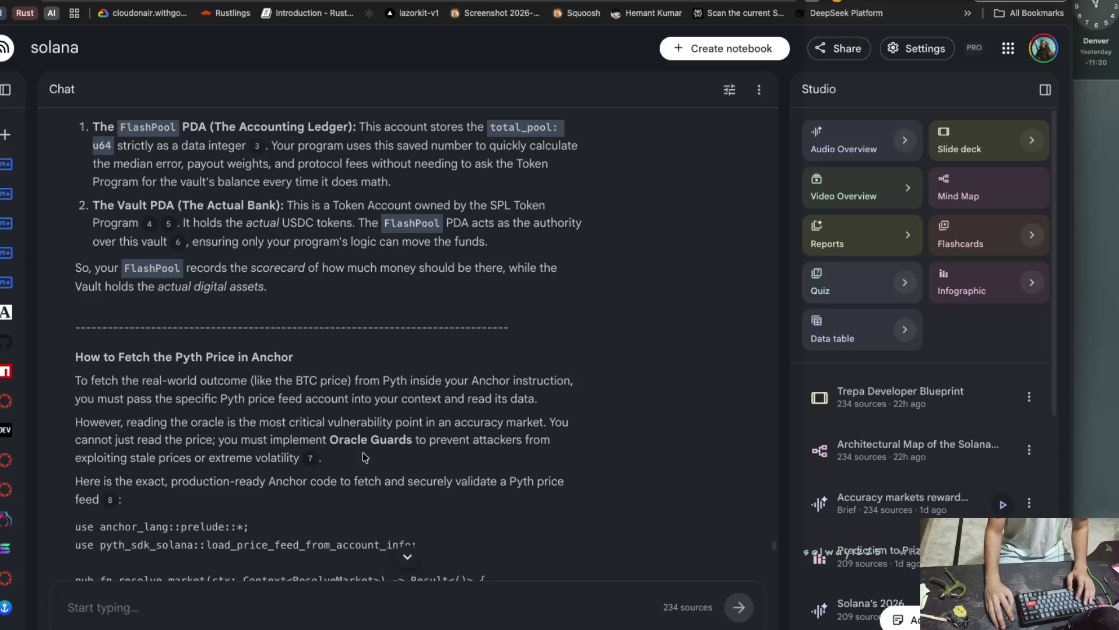
left_click_drag(75, 458, 146, 459)
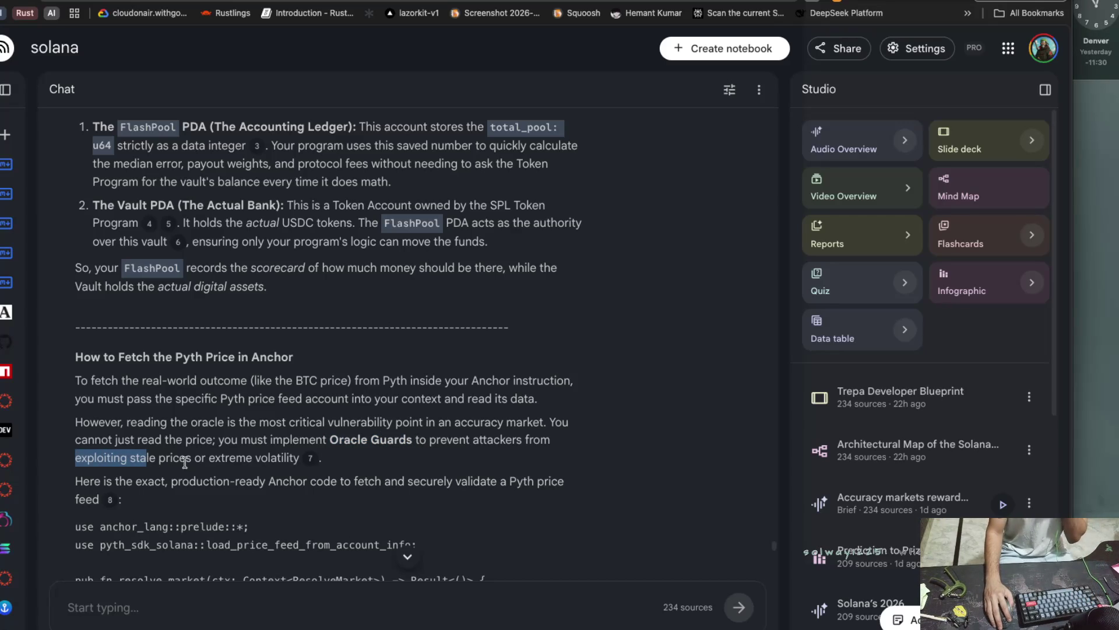
mouse_move(224, 482)
left_mouse_down()
mouse_move(159, 482)
mouse_move(545, 482)
left_mouse_up()
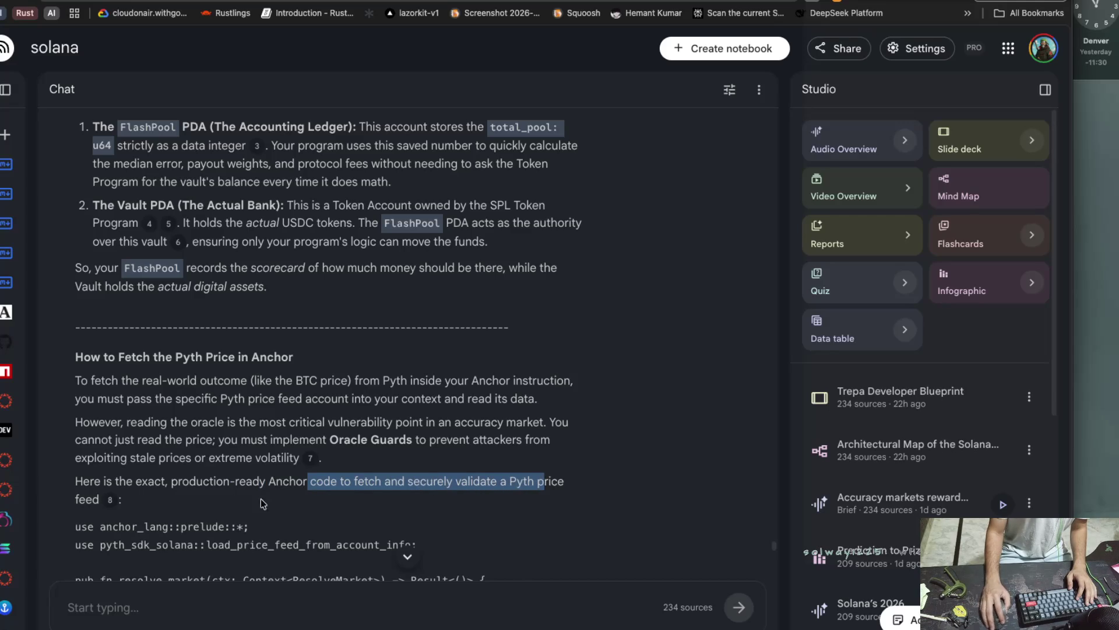
scroll(184, 505, "down", 1)
left_click(109, 508)
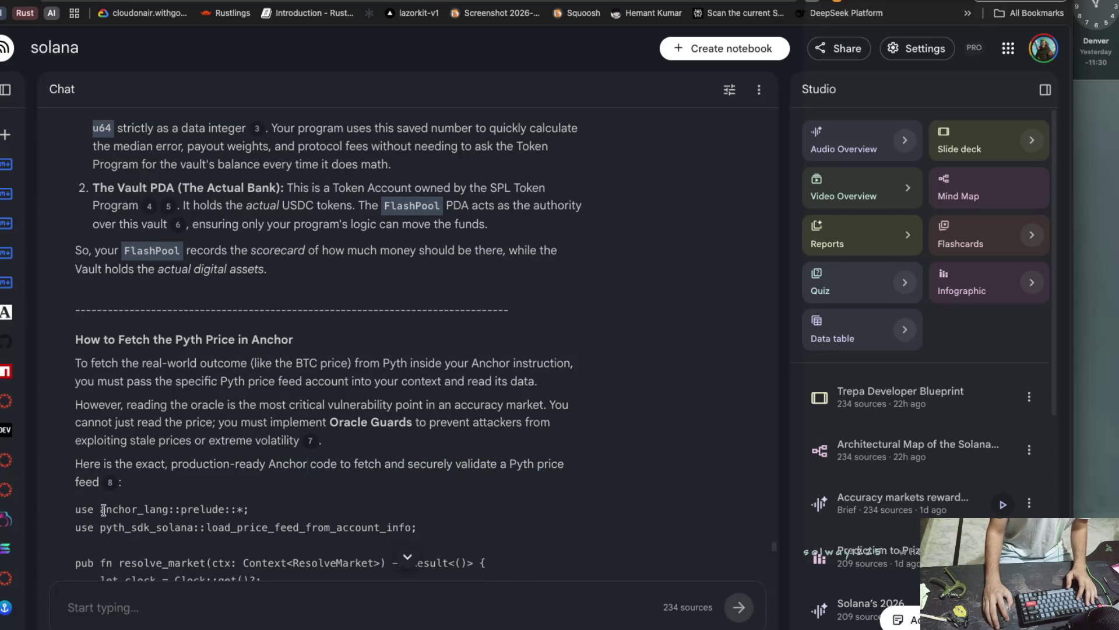
left_click_drag(70, 509, 244, 510)
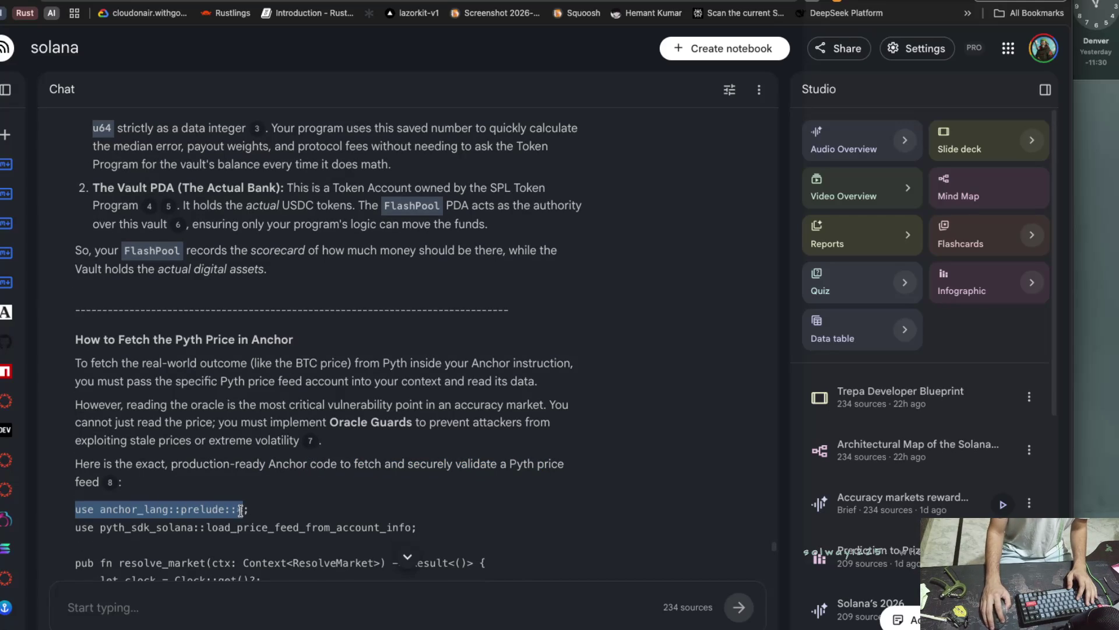
scroll(135, 515, "down", 1)
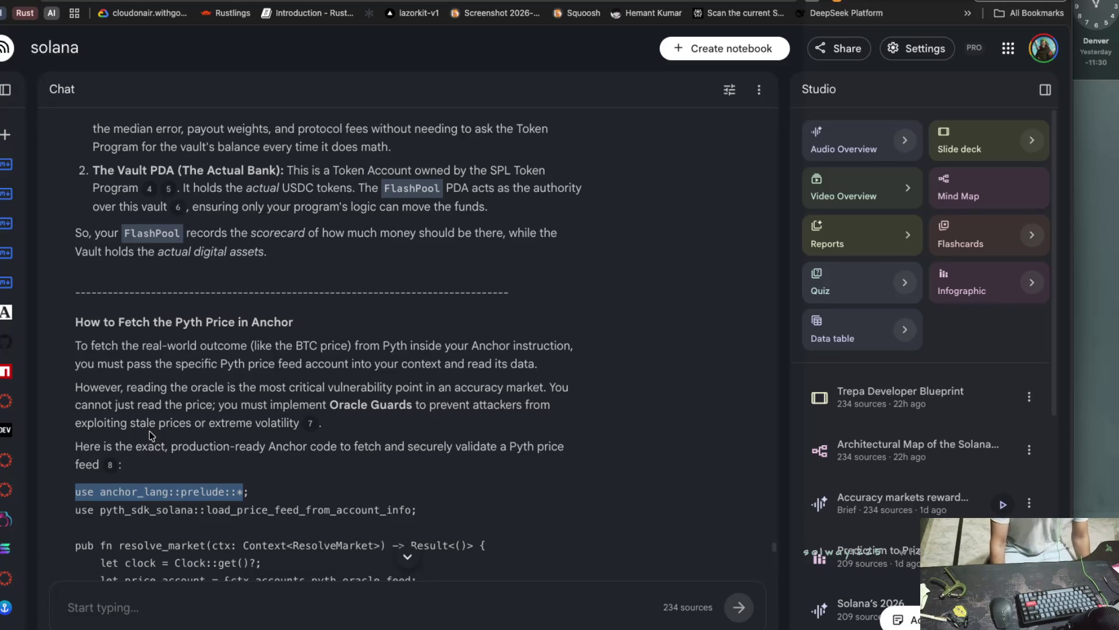
scroll(150, 431, "down", 1)
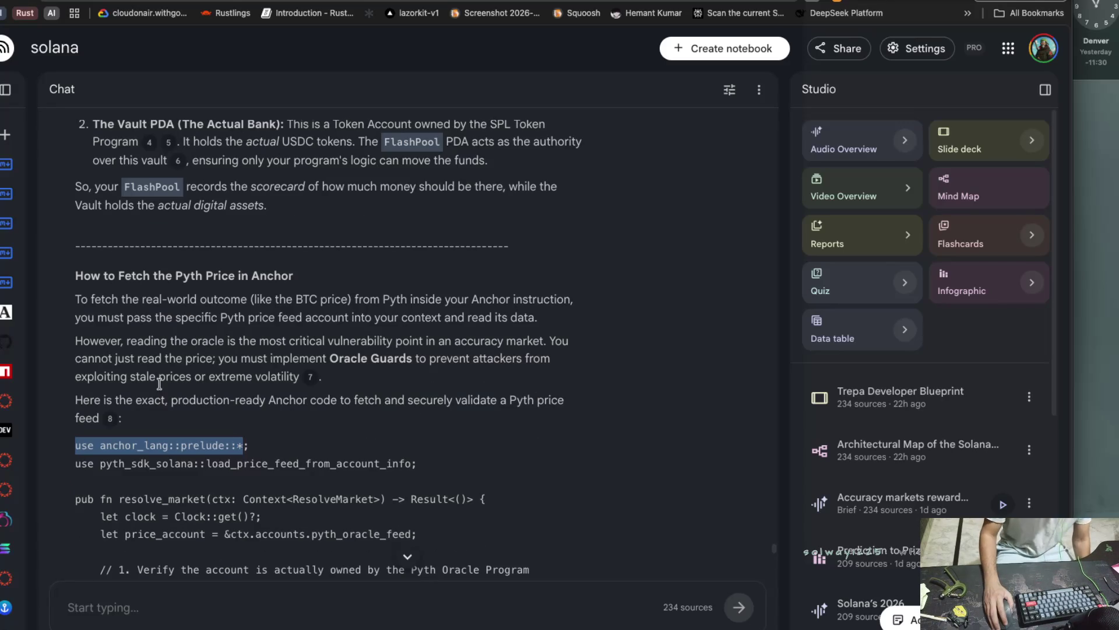
scroll(187, 404, "down", 3)
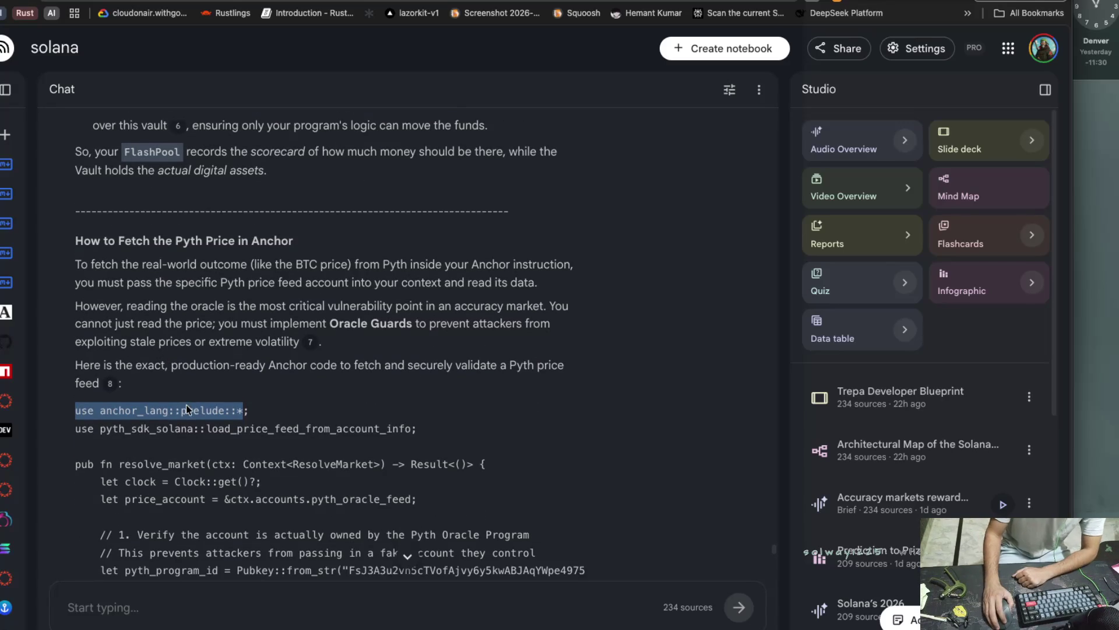
left_click(220, 412)
left_click_drag(290, 412, 393, 412)
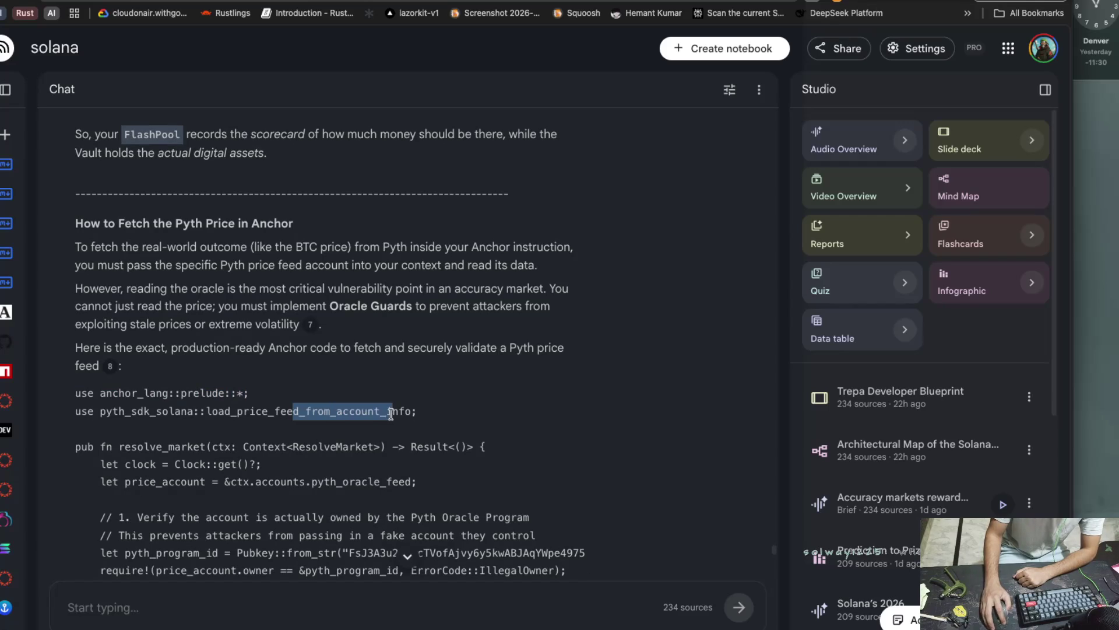
left_click_drag(75, 447, 398, 447)
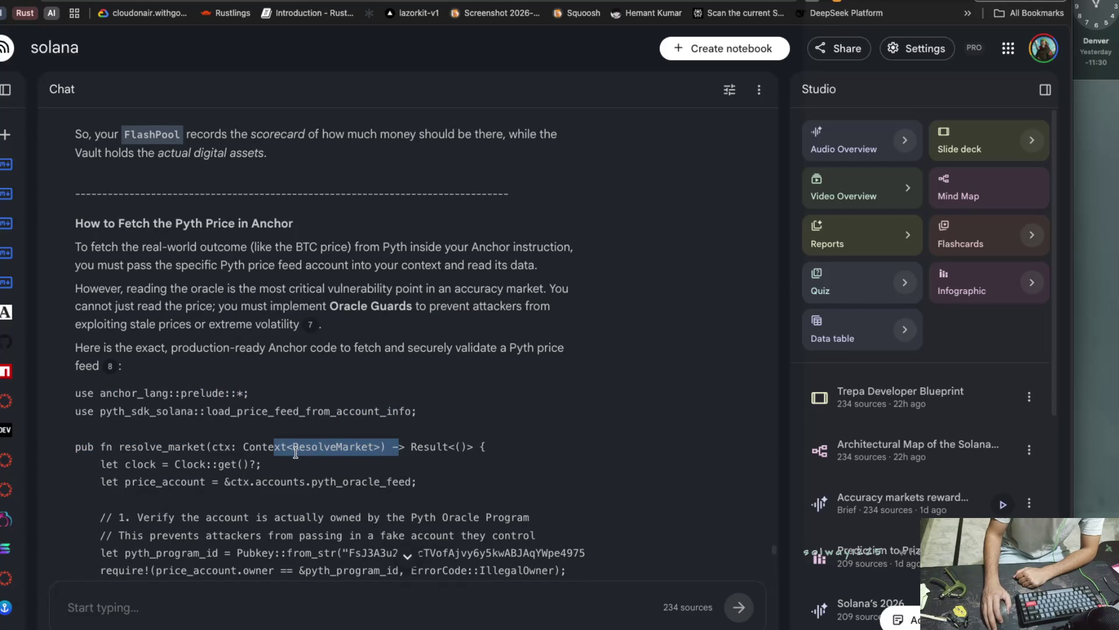
left_click(88, 447)
left_click_drag(136, 447, 398, 447)
left_click_drag(411, 447, 449, 447)
scroll(178, 458, "down", 1)
left_click_drag(105, 446, 207, 446)
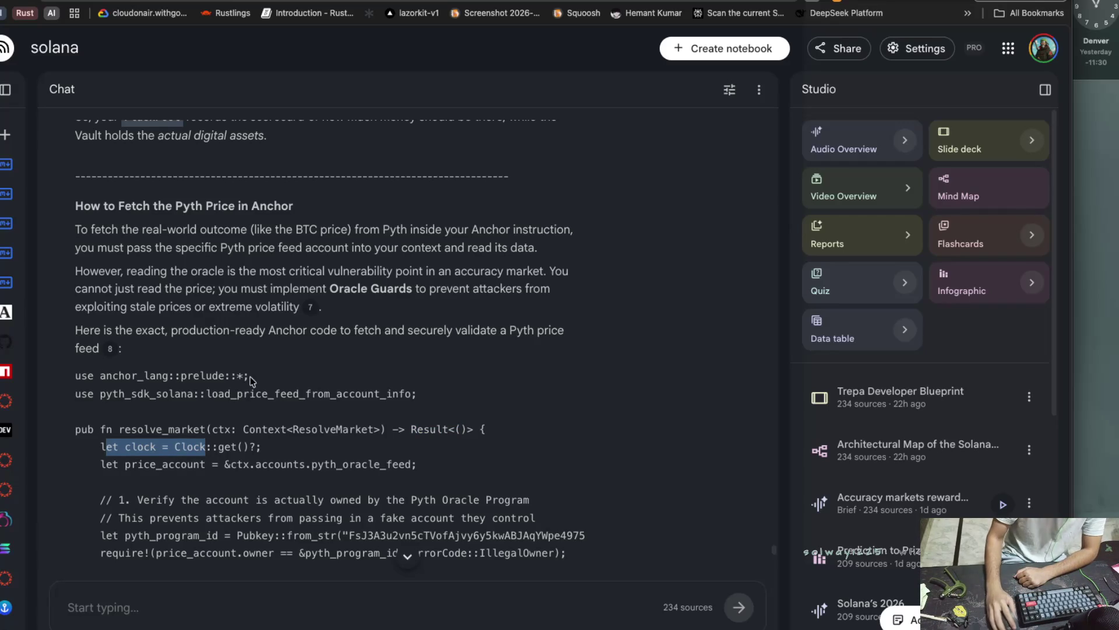
scroll(263, 376, "down", 1)
scroll(264, 376, "down", 1)
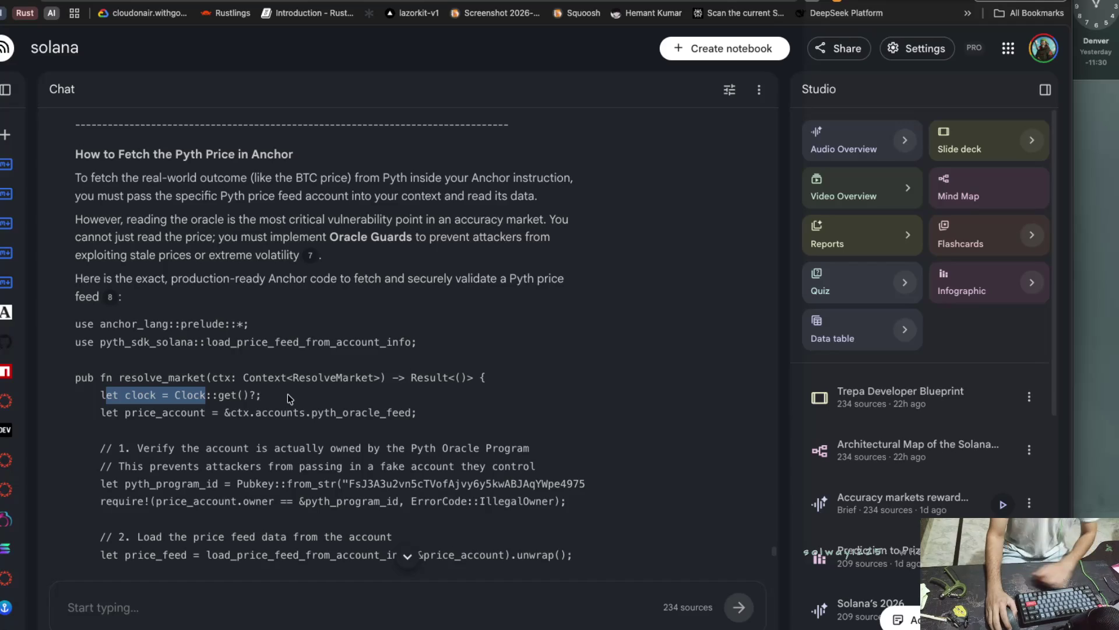
scroll(288, 394, "down", 2)
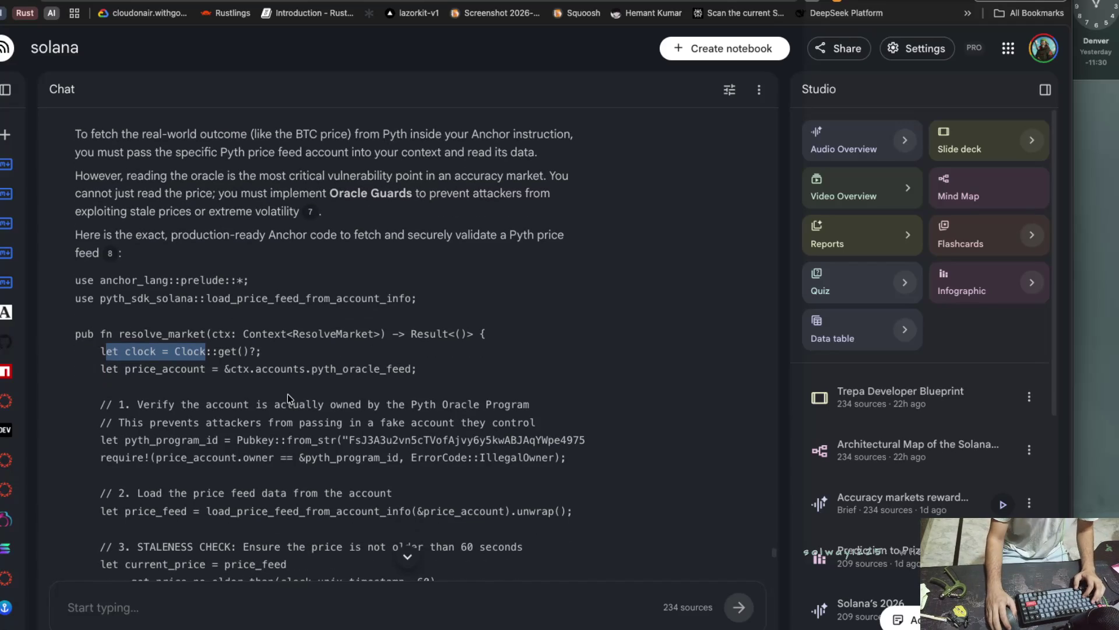
scroll(288, 393, "down", 1)
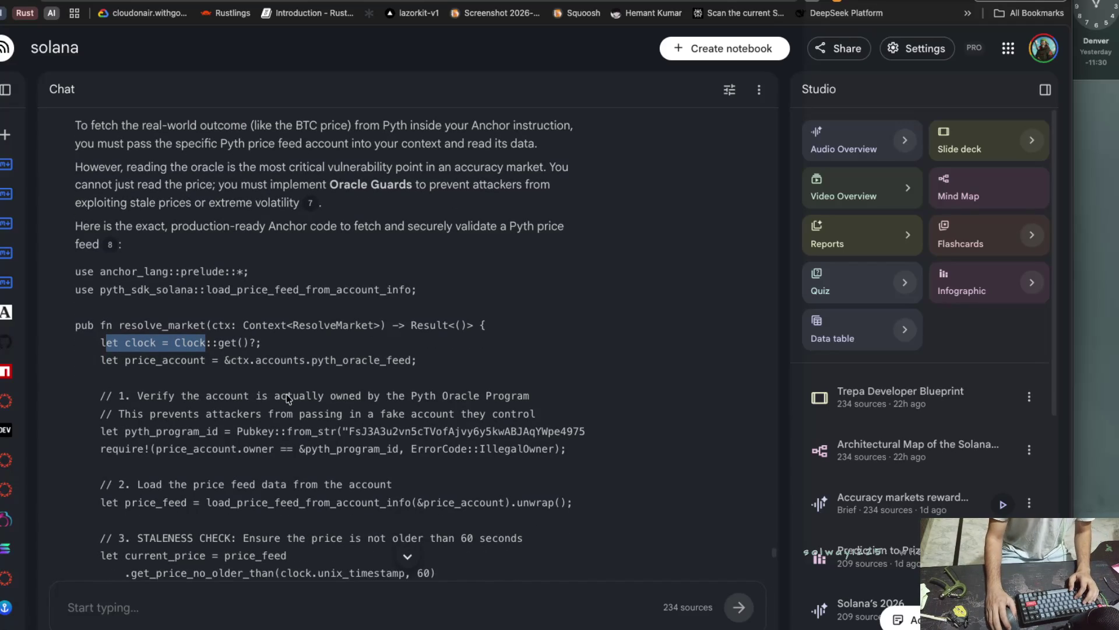
scroll(285, 394, "down", 1)
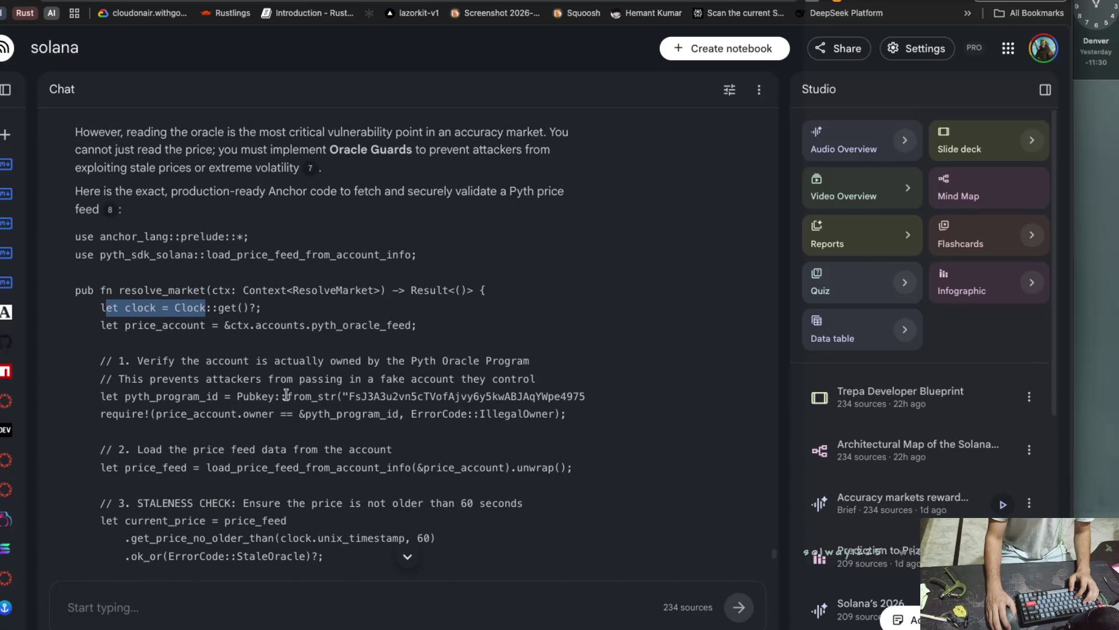
scroll(286, 394, "down", 1)
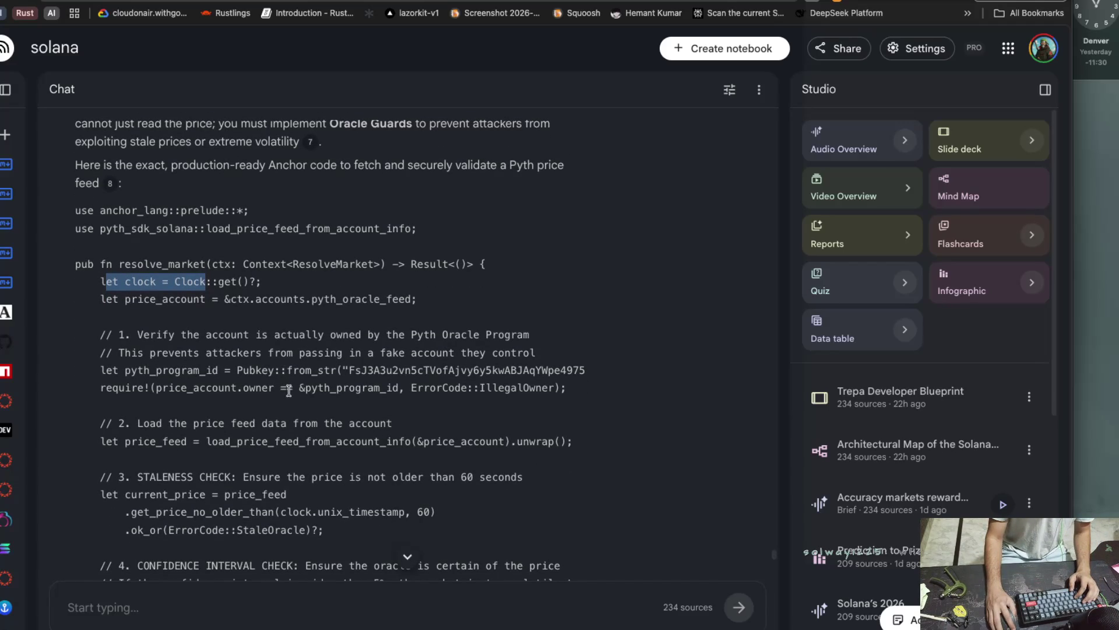
left_click(289, 389)
left_click_drag(407, 389, 544, 394)
left_click_drag(125, 424, 368, 426)
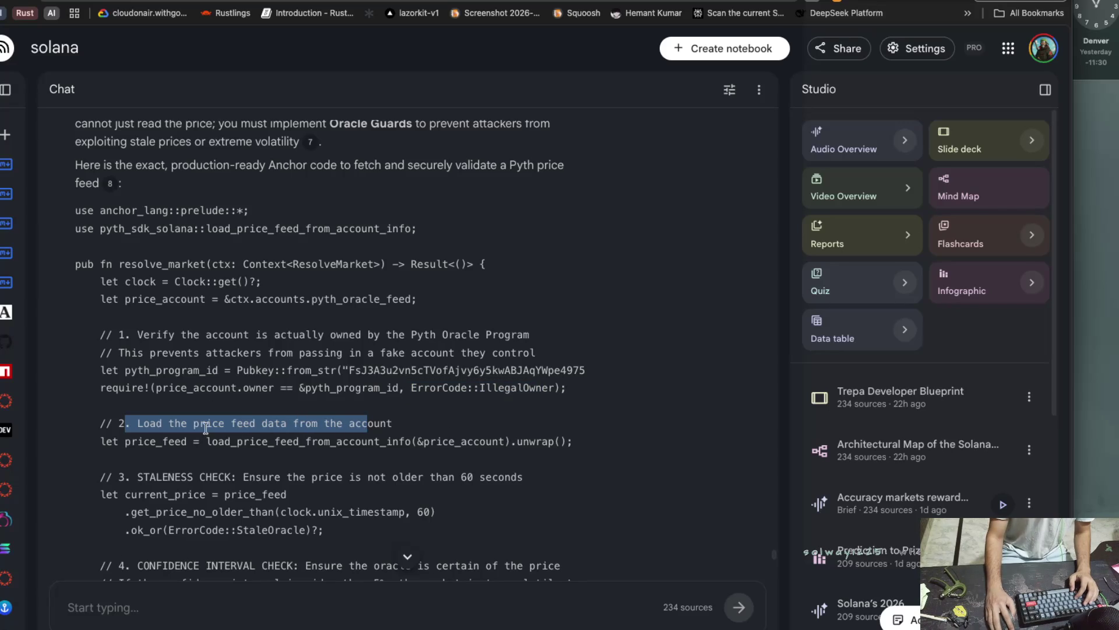
left_click_drag(158, 424, 374, 426)
left_click_drag(88, 443, 578, 443)
left_click(287, 440)
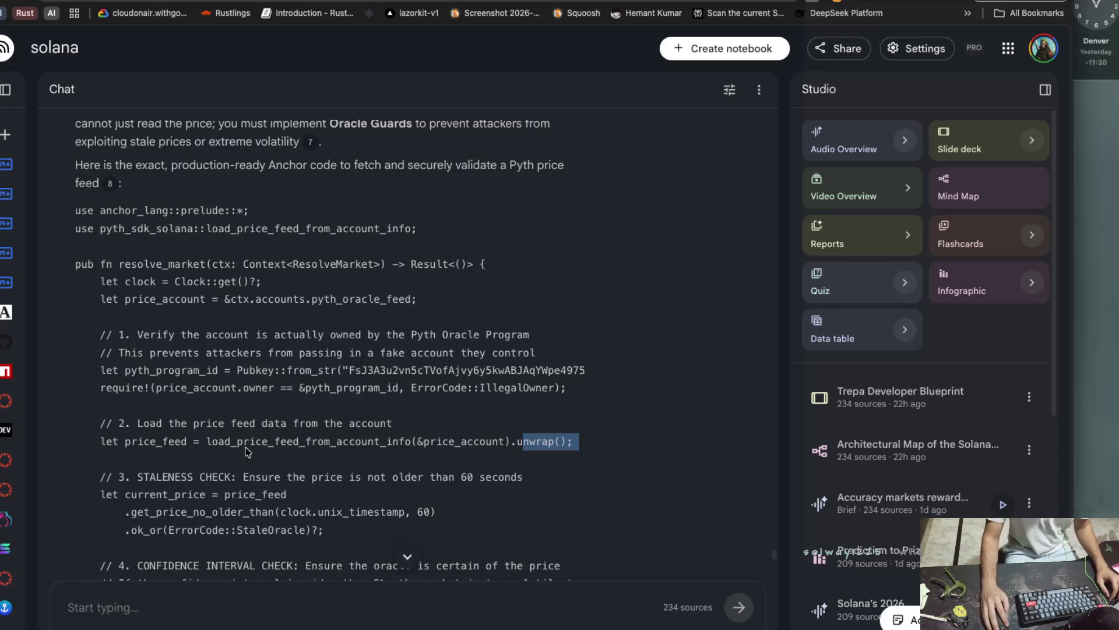
left_click_drag(211, 443, 580, 443)
left_click(247, 487)
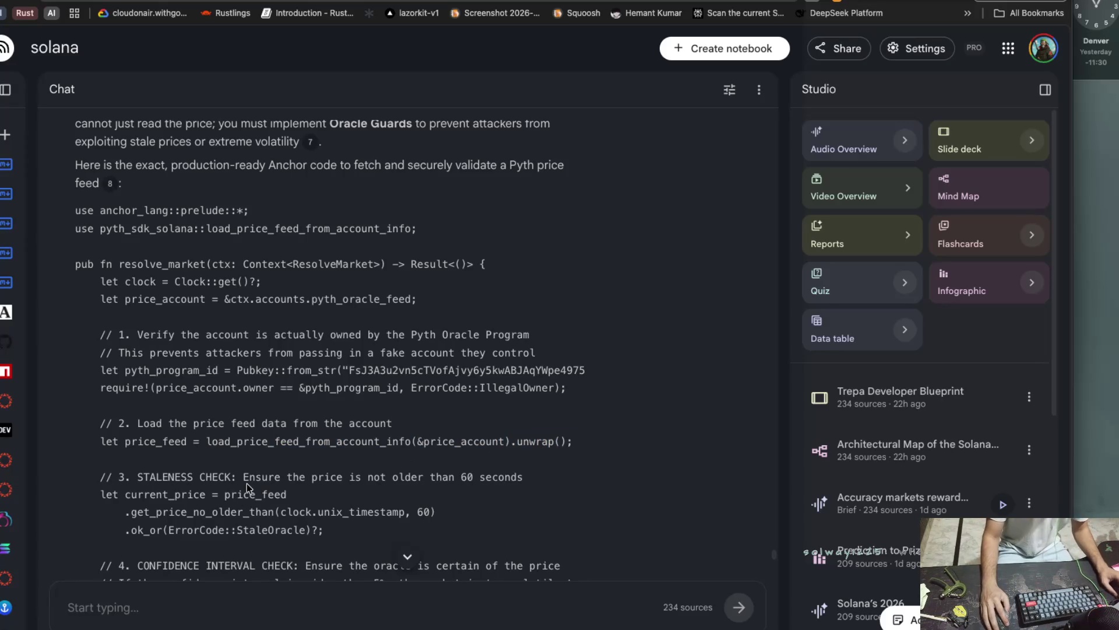
right_click(252, 481)
left_click(132, 485)
mouse_move(132, 485)
left_mouse_down()
mouse_move(342, 480)
mouse_move(446, 494)
left_mouse_up()
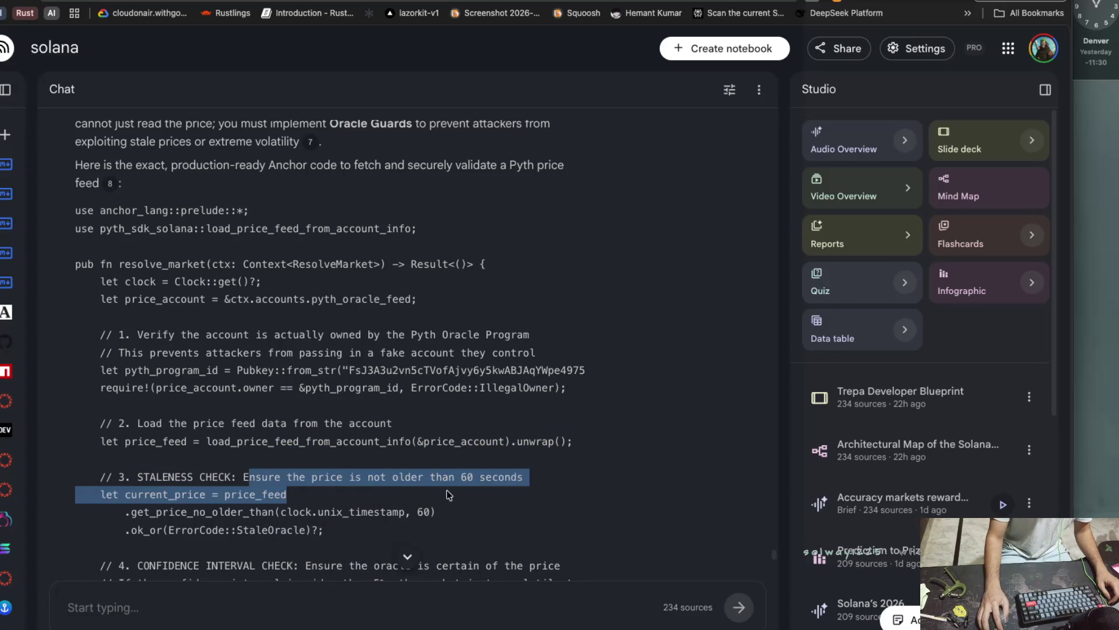
left_click(408, 496)
left_click_drag(226, 493, 298, 496)
left_click_drag(131, 513, 207, 513)
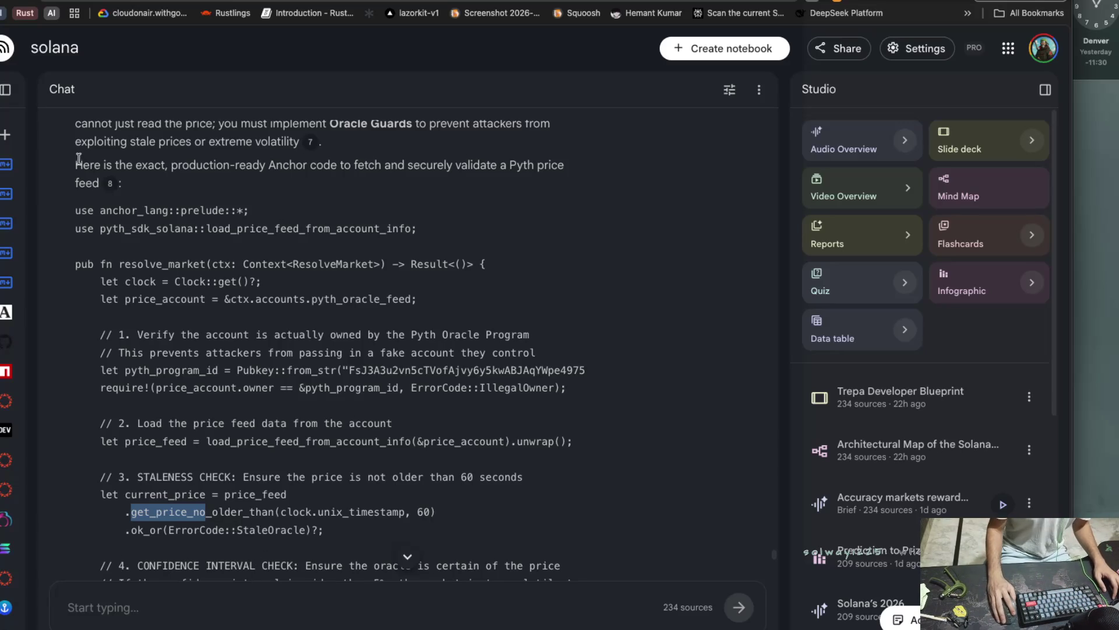
left_click_drag(76, 165, 274, 168)
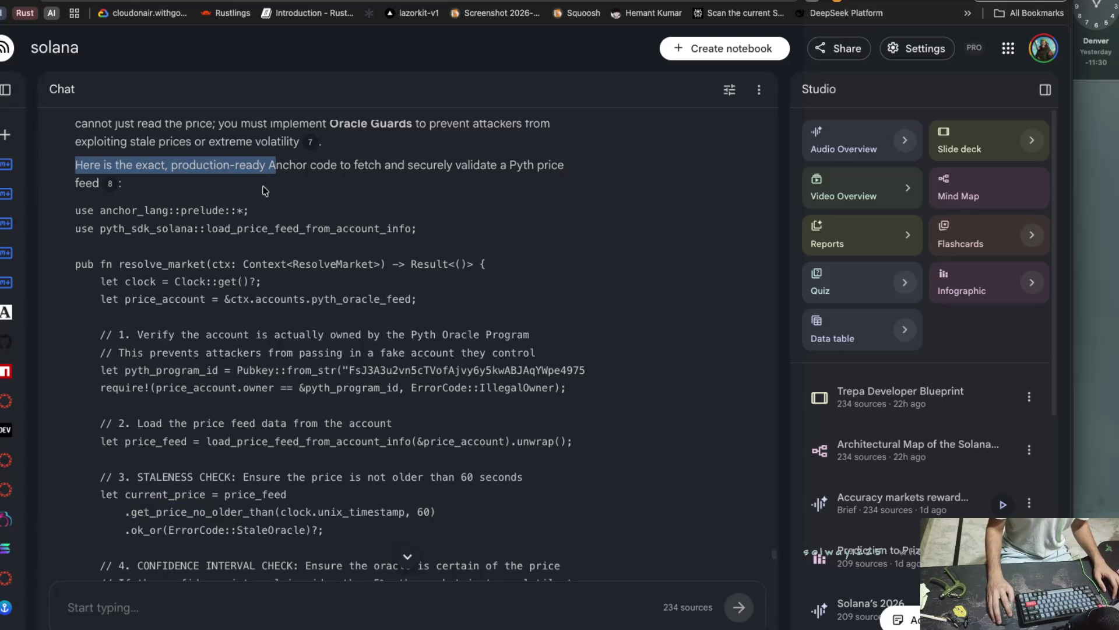
left_click(170, 286)
triple_click(102, 281)
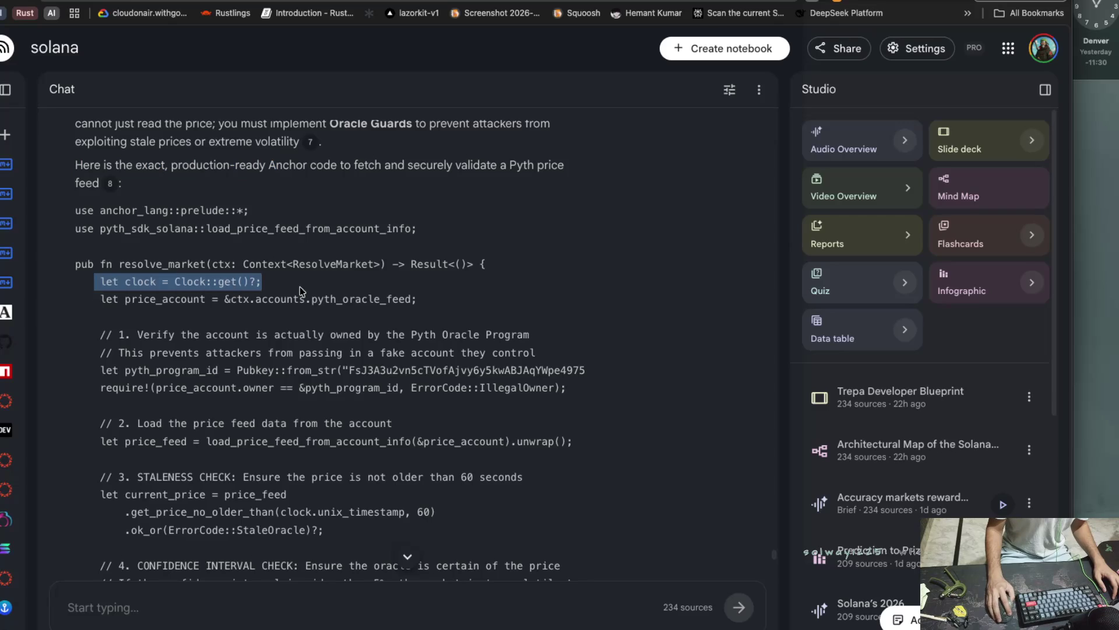
mouse_move(105, 368)
left_mouse_down()
mouse_move(240, 358)
mouse_move(313, 387)
mouse_move(116, 385)
mouse_move(529, 387)
left_mouse_up()
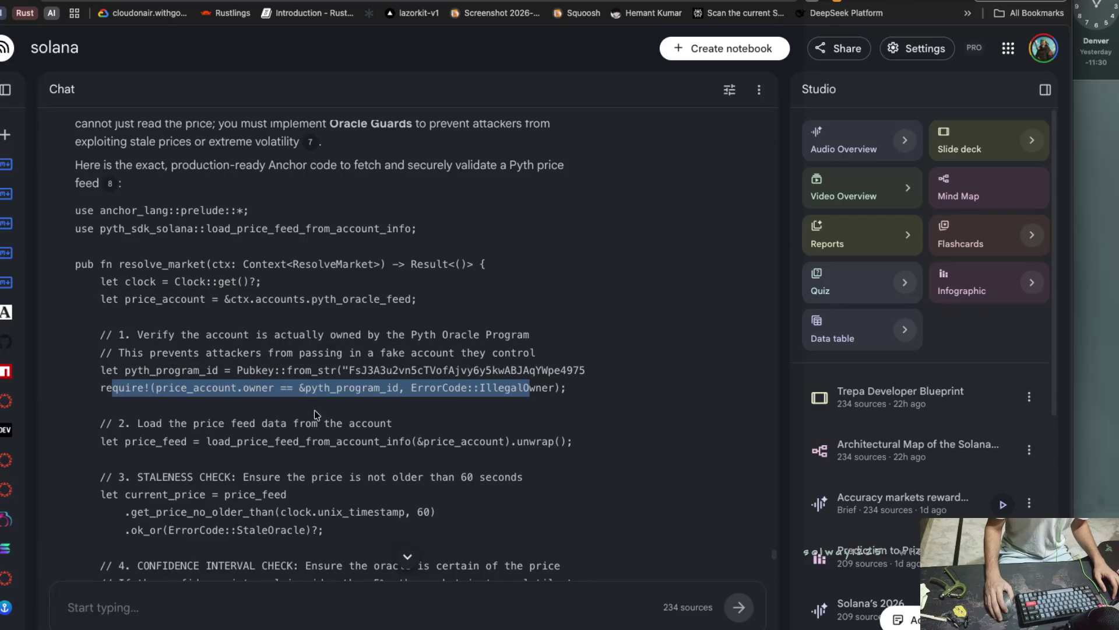
scroll(314, 411, "down", 1)
left_click_drag(87, 405, 393, 406)
scroll(94, 409, "down", 1)
left_click_drag(93, 407, 570, 417)
scroll(274, 442, "down", 1)
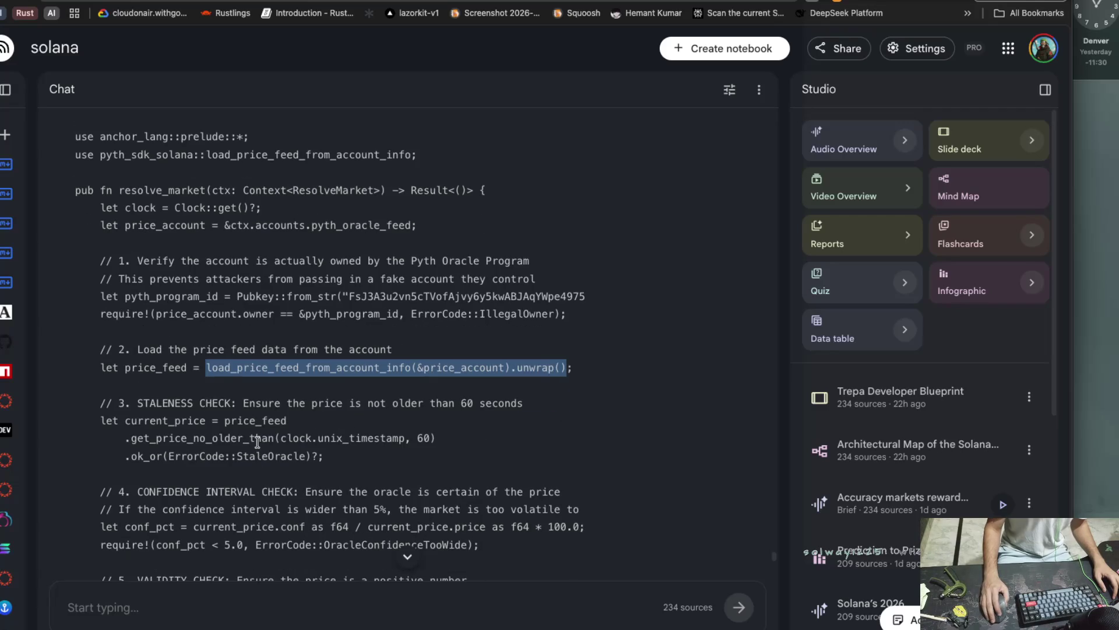
left_click(98, 403)
left_click_drag(98, 403, 527, 410)
scroll(363, 424, "down", 1)
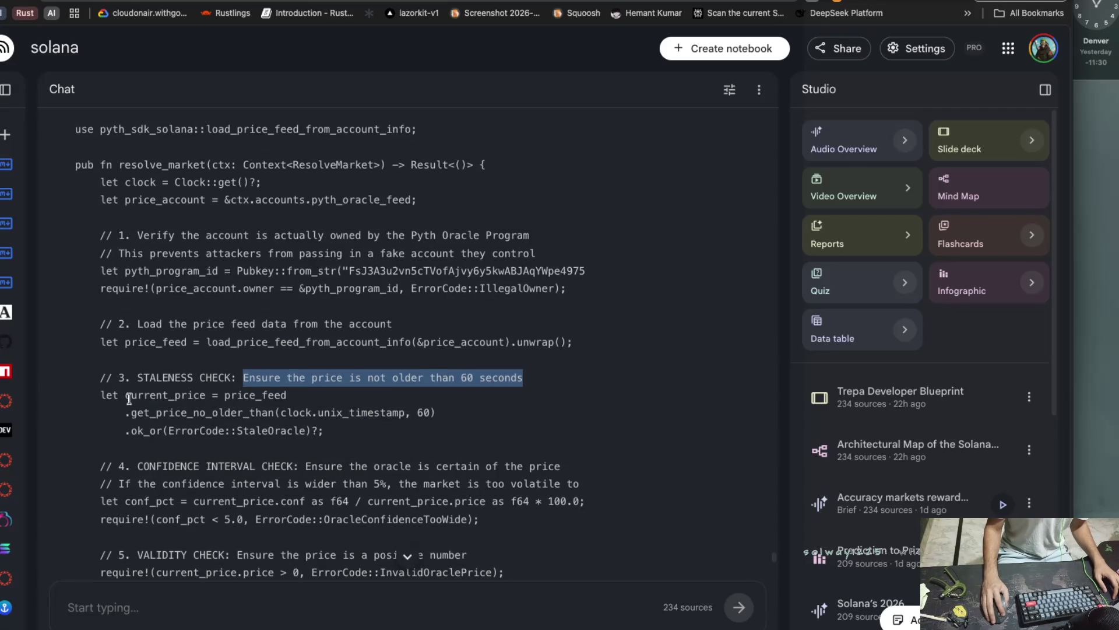
left_click_drag(101, 396, 286, 397)
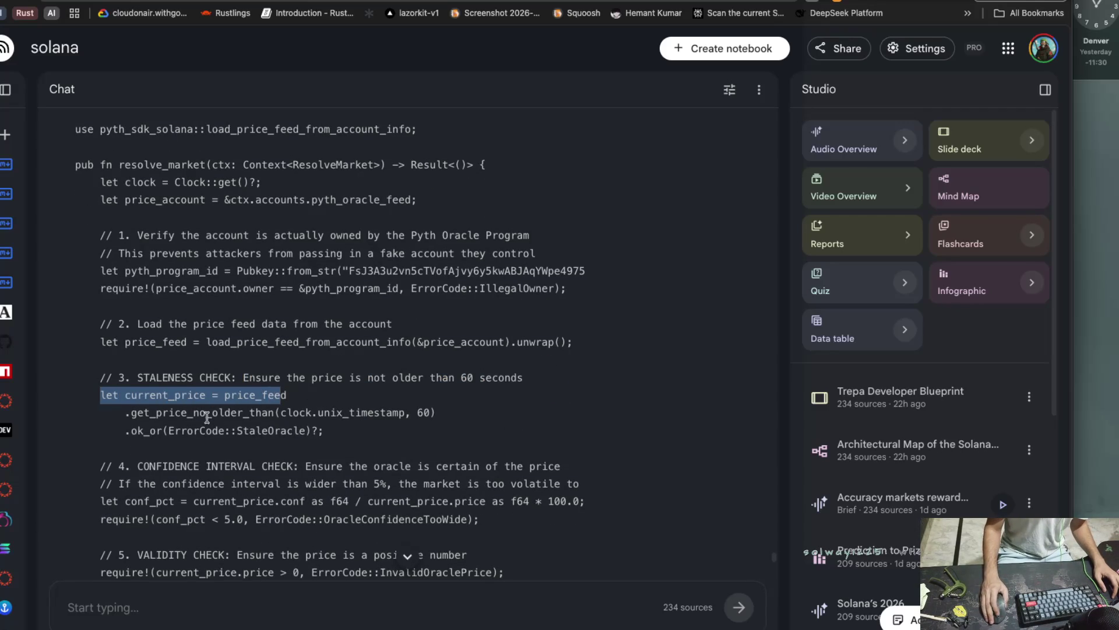
scroll(280, 397, "down", 1)
left_click_drag(130, 396, 436, 403)
scroll(334, 414, "down", 1)
scroll(151, 411, "down", 1)
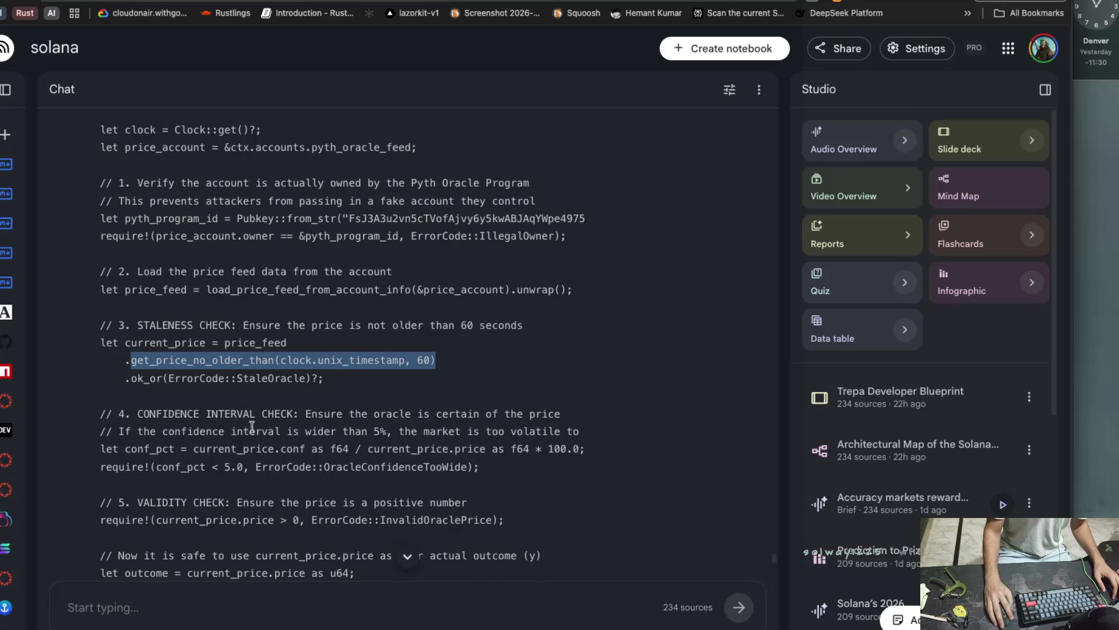
left_click_drag(119, 432, 392, 436)
mouse_move(398, 434)
left_mouse_down()
mouse_move(571, 443)
mouse_move(152, 448)
left_mouse_up()
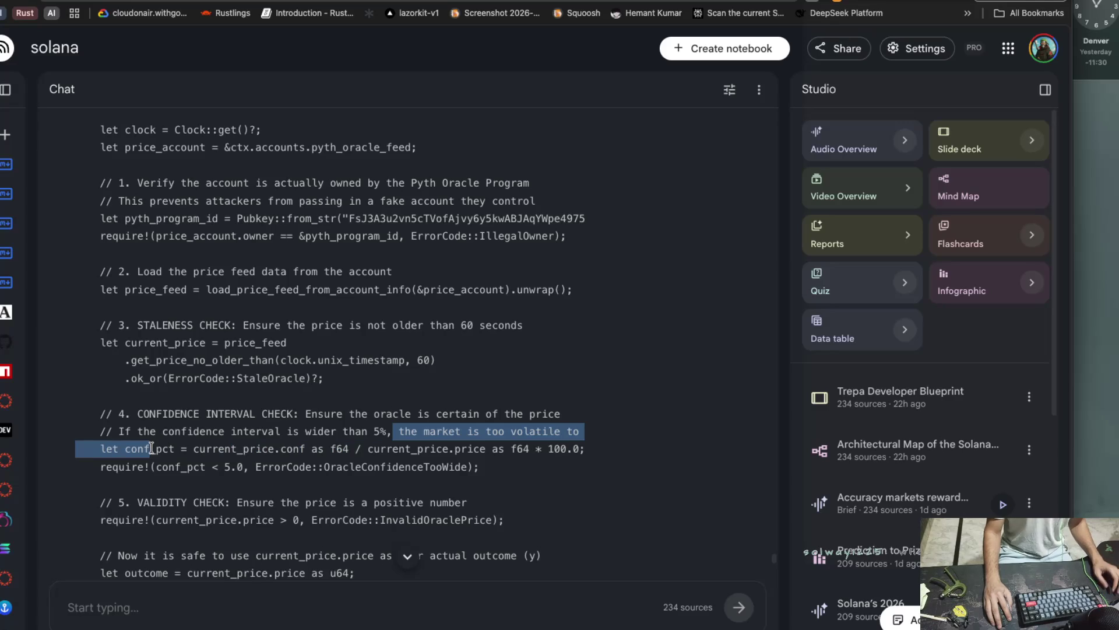
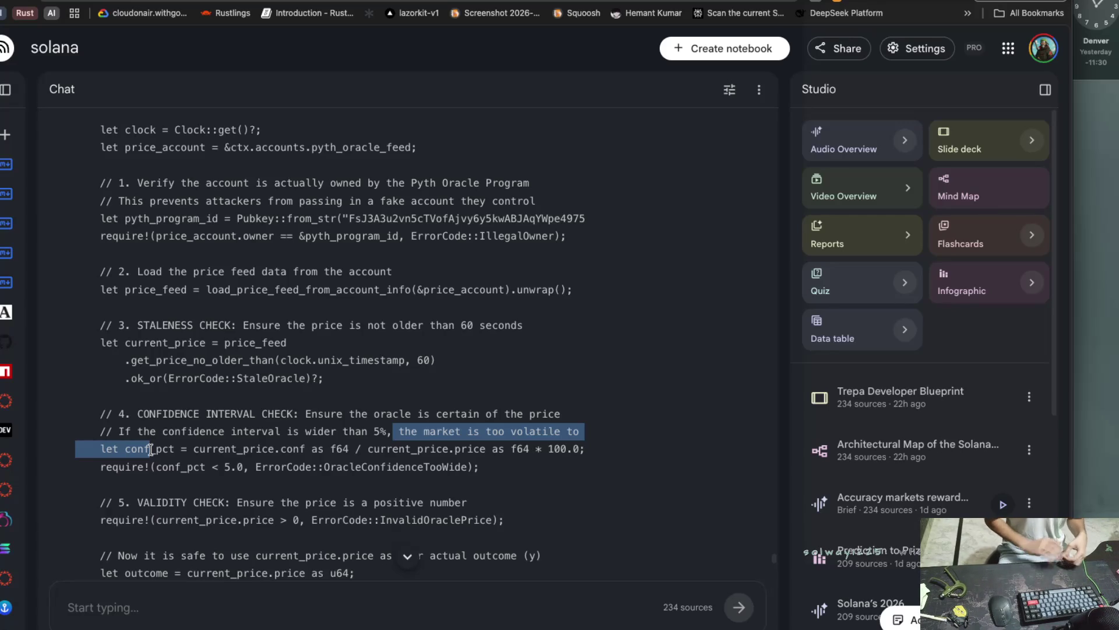
Highlight the oracle-certainty and confidence-interval comments, the conf_pct calculation and the positive-price check.
left_click(151, 430)
left_click_drag(296, 418, 560, 417)
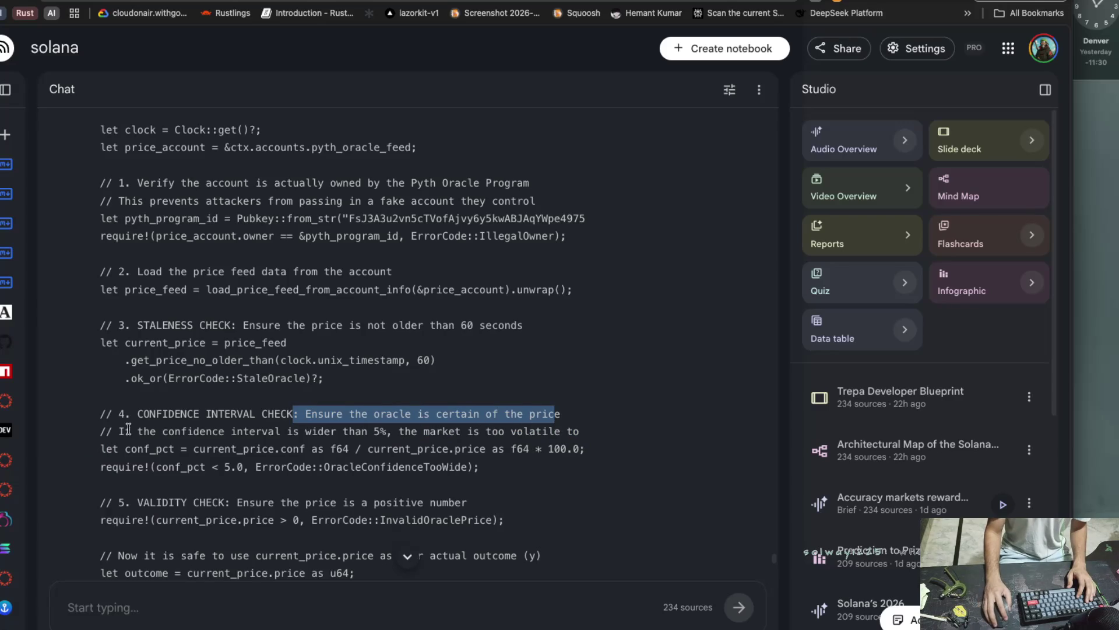
left_click_drag(112, 431, 301, 433)
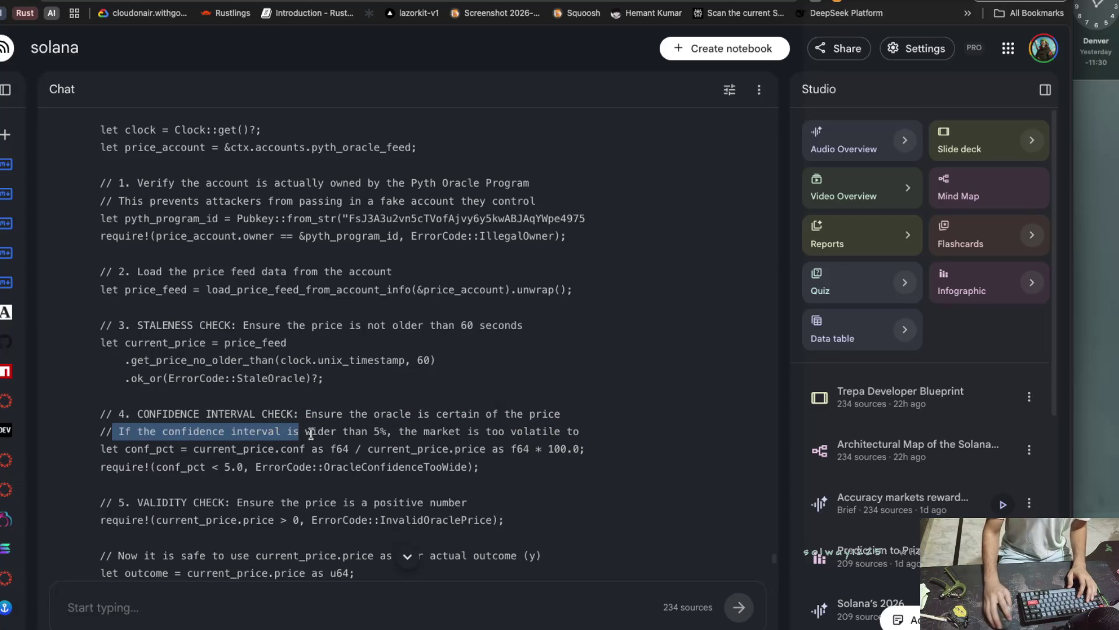
left_click_drag(399, 432, 433, 451)
scroll(433, 451, "left", 4)
left_click_drag(100, 450, 370, 450)
left_click(378, 450)
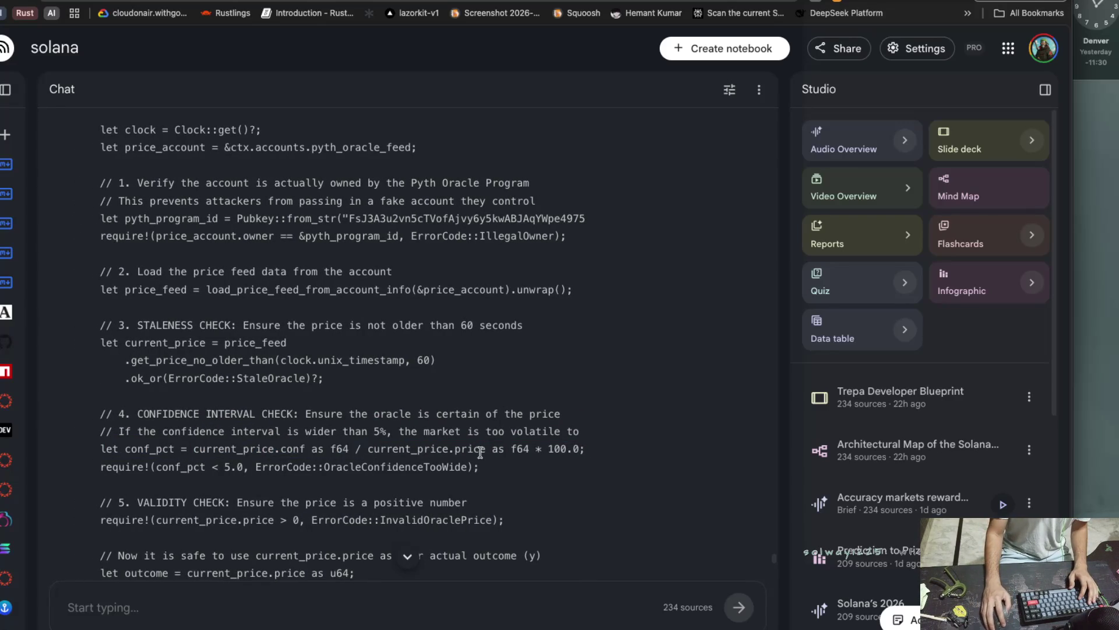
left_click_drag(549, 449, 585, 449)
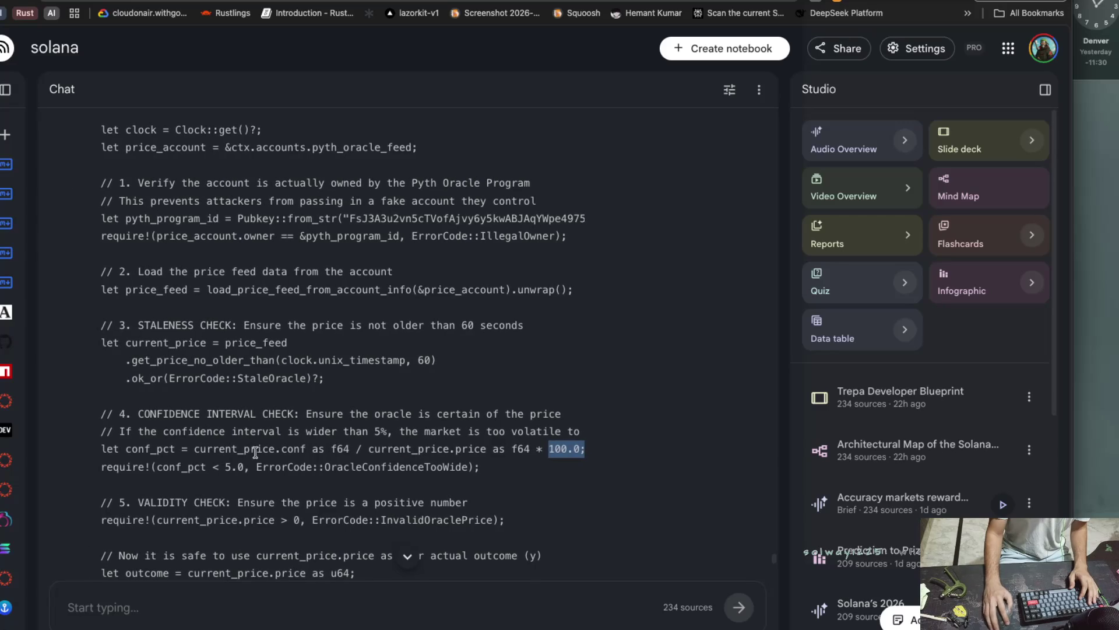
left_click_drag(194, 450, 330, 450)
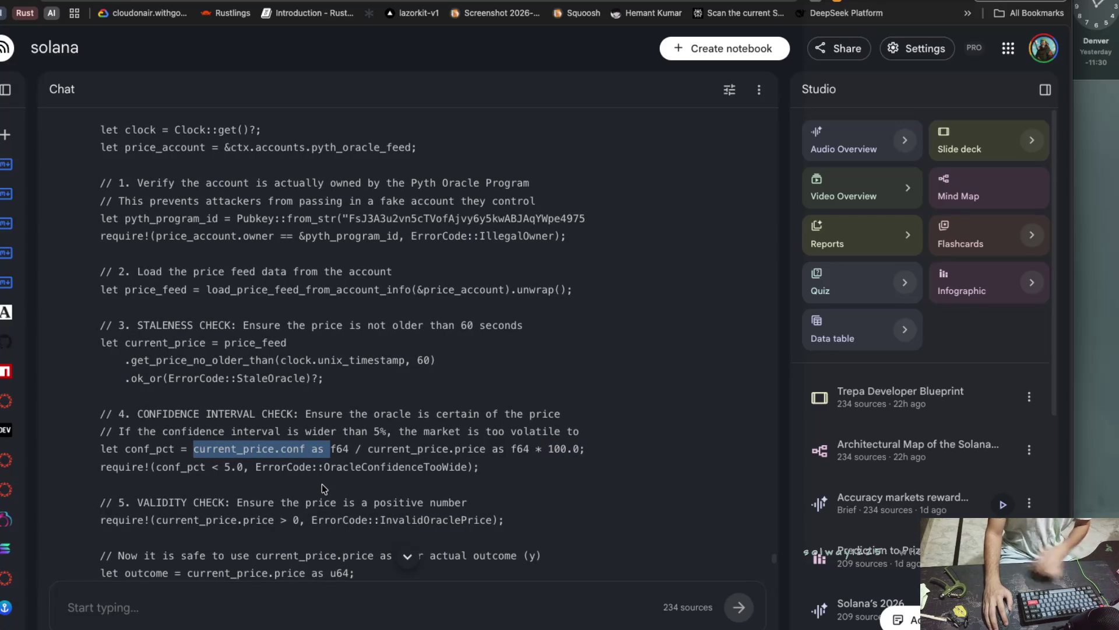
scroll(321, 483, "right", 1)
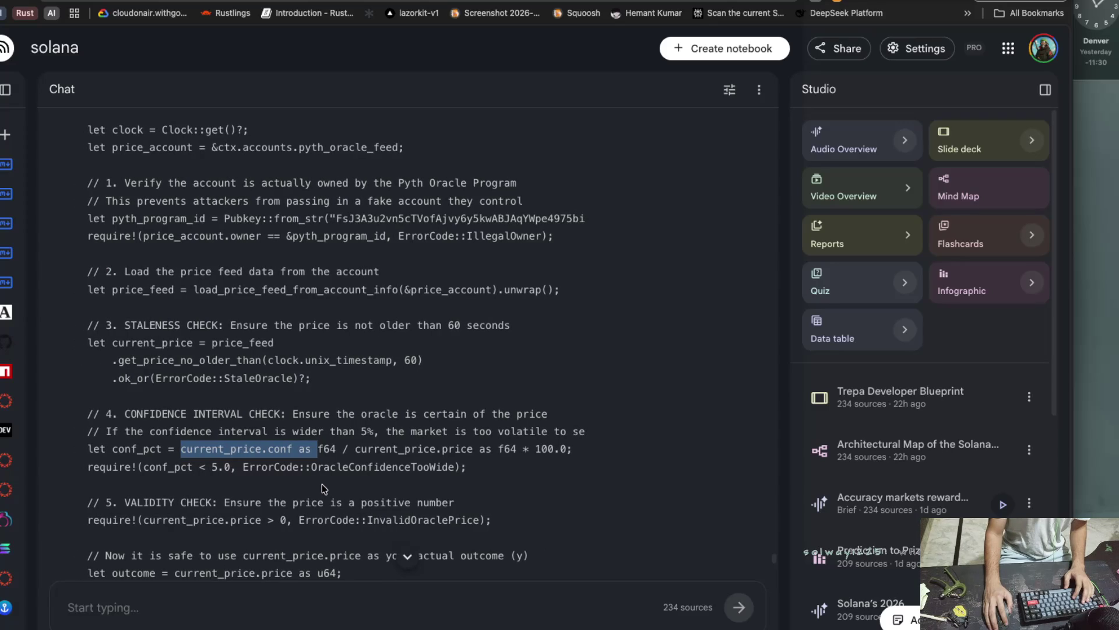
scroll(322, 484, "left", 1)
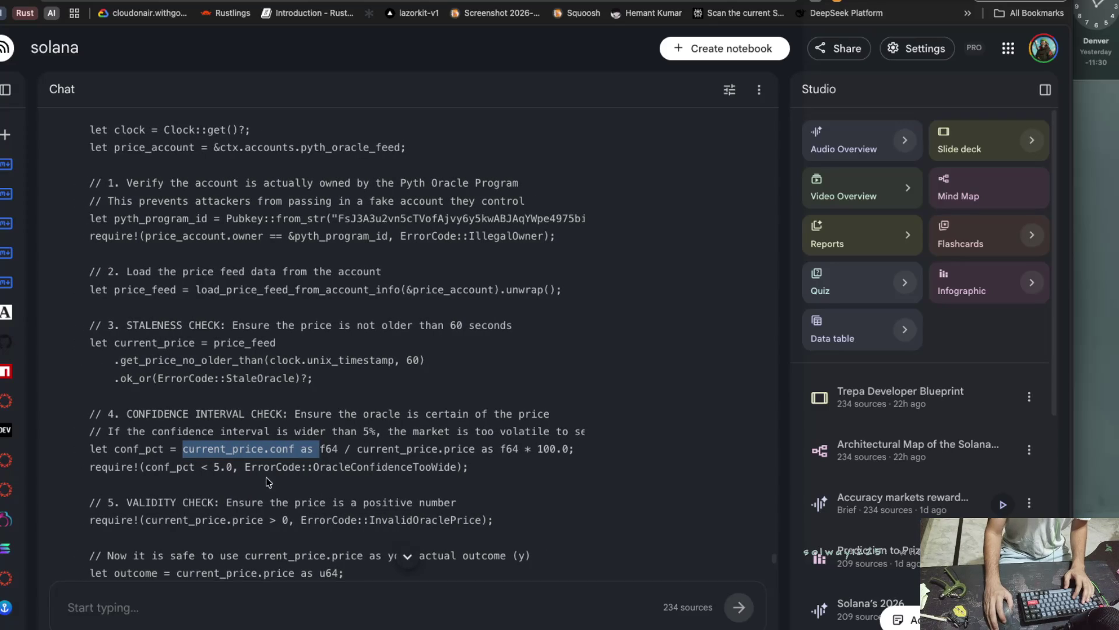
scroll(266, 477, "down", 2)
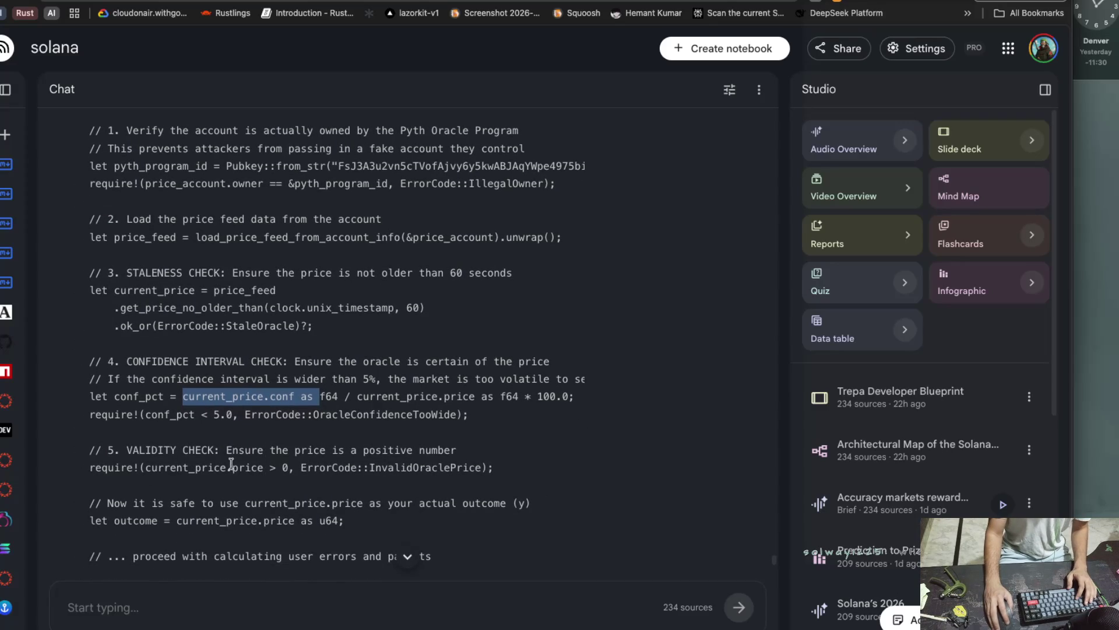
left_click_drag(226, 453, 456, 452)
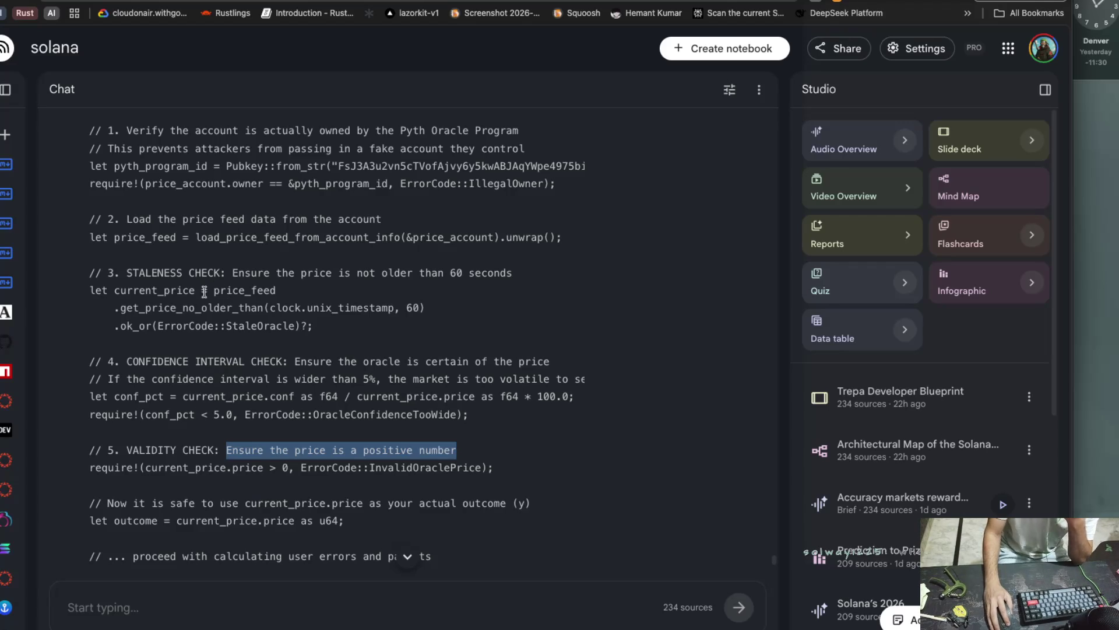
Highlight the get_price_no_older_than call, StaleOracle handling and the CONFIDENCE INTERVAL CHECK code.
left_click_drag(120, 308, 385, 320)
left_click_drag(126, 325, 294, 325)
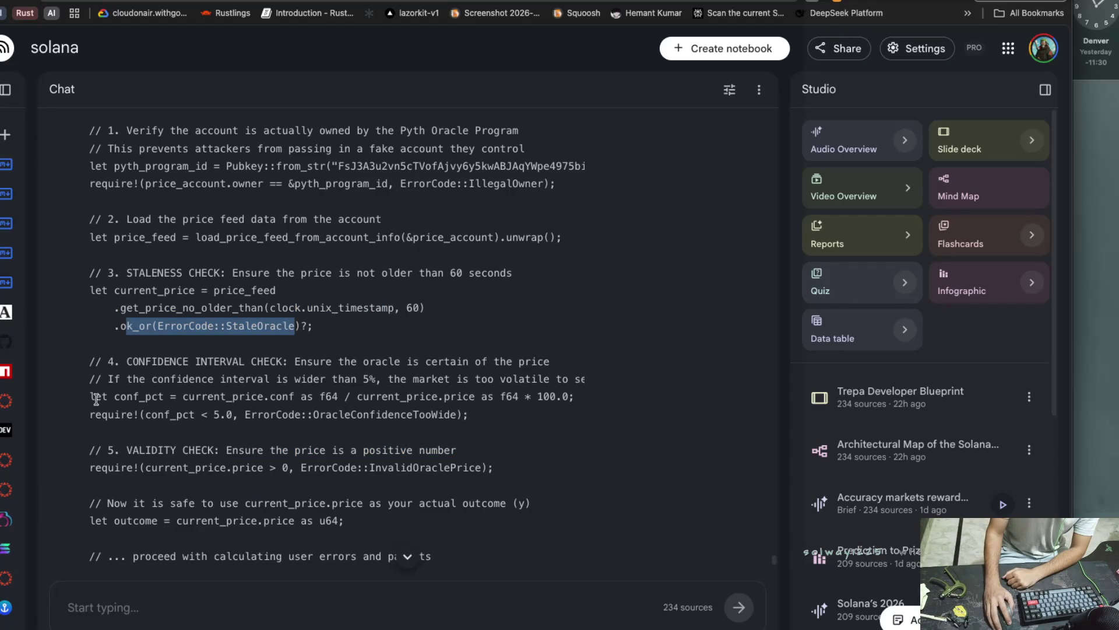
left_click_drag(90, 399, 162, 400)
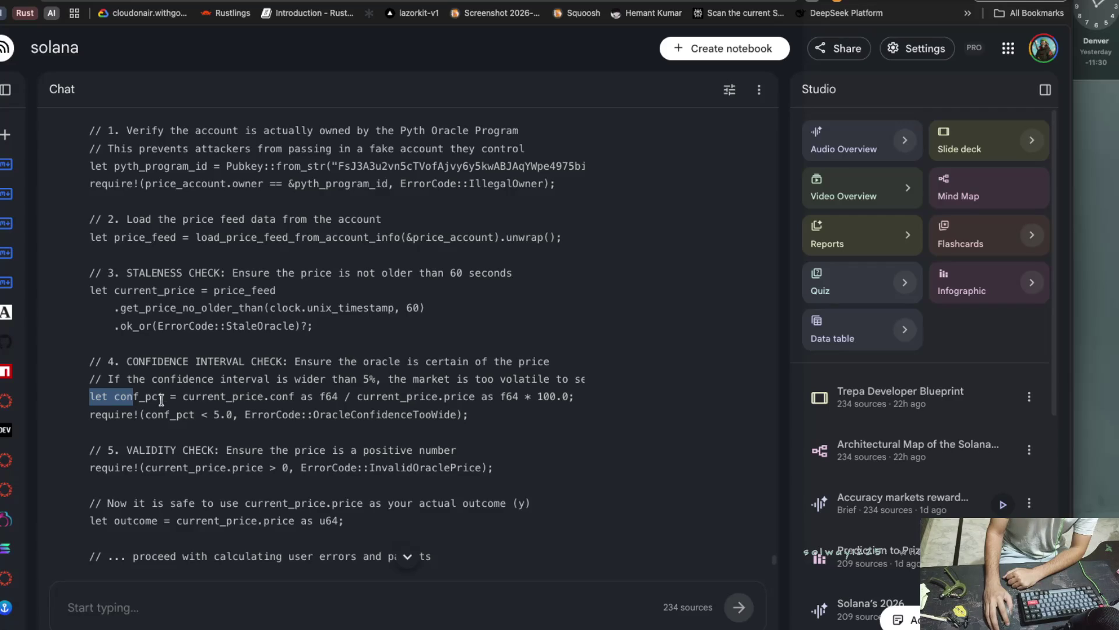
left_click_drag(126, 361, 283, 362)
left_click_drag(178, 398, 264, 398)
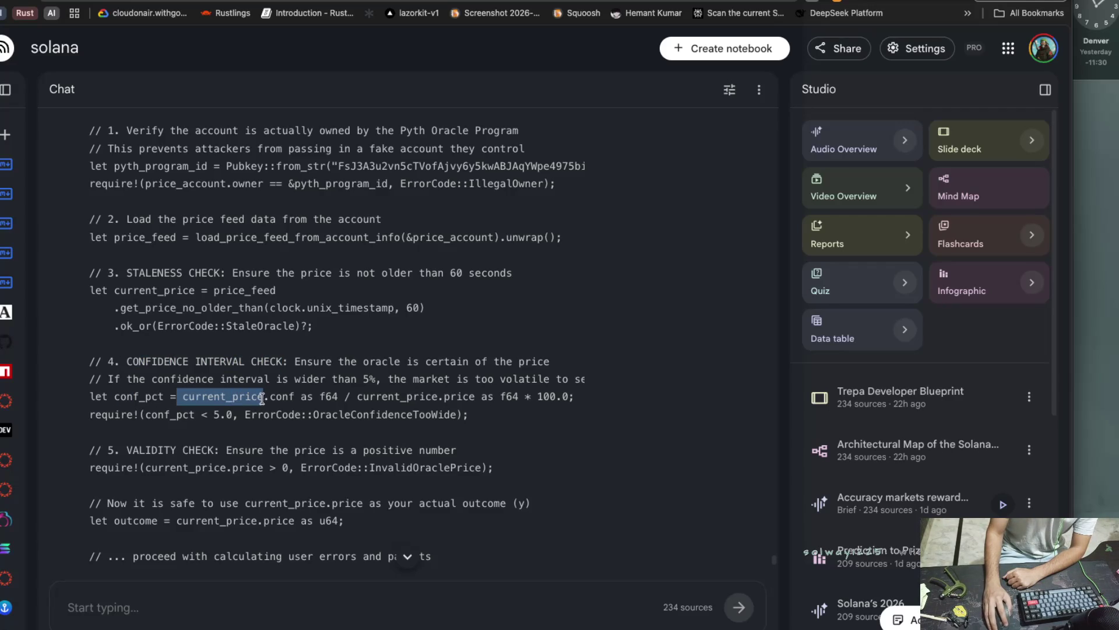
left_click_drag(357, 397, 496, 397)
scroll(496, 397, "right", 3)
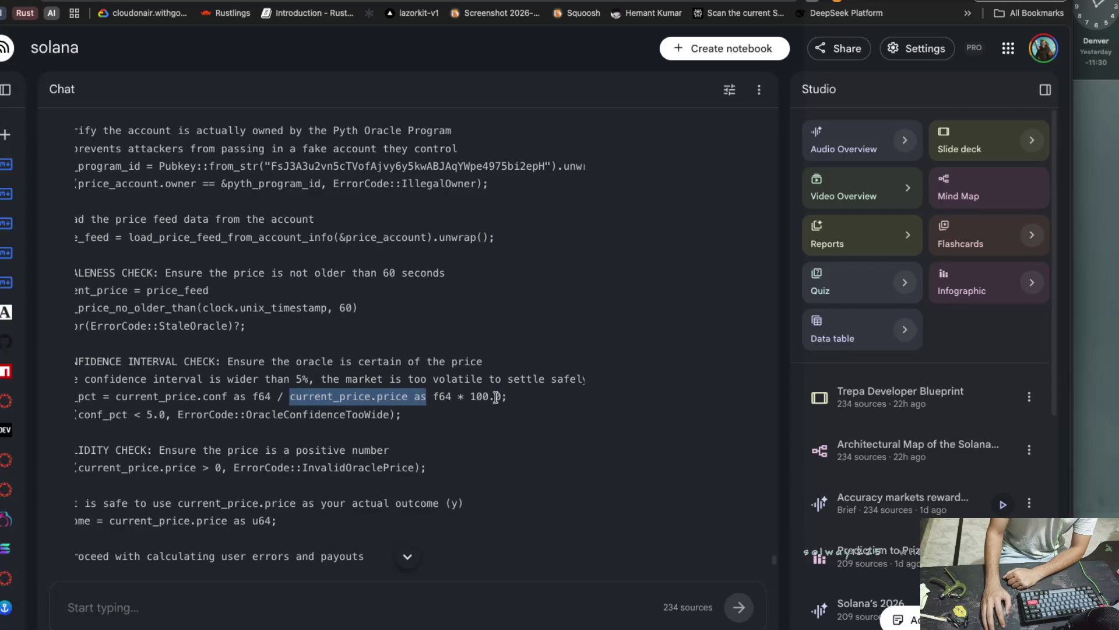
scroll(495, 397, "left", 3)
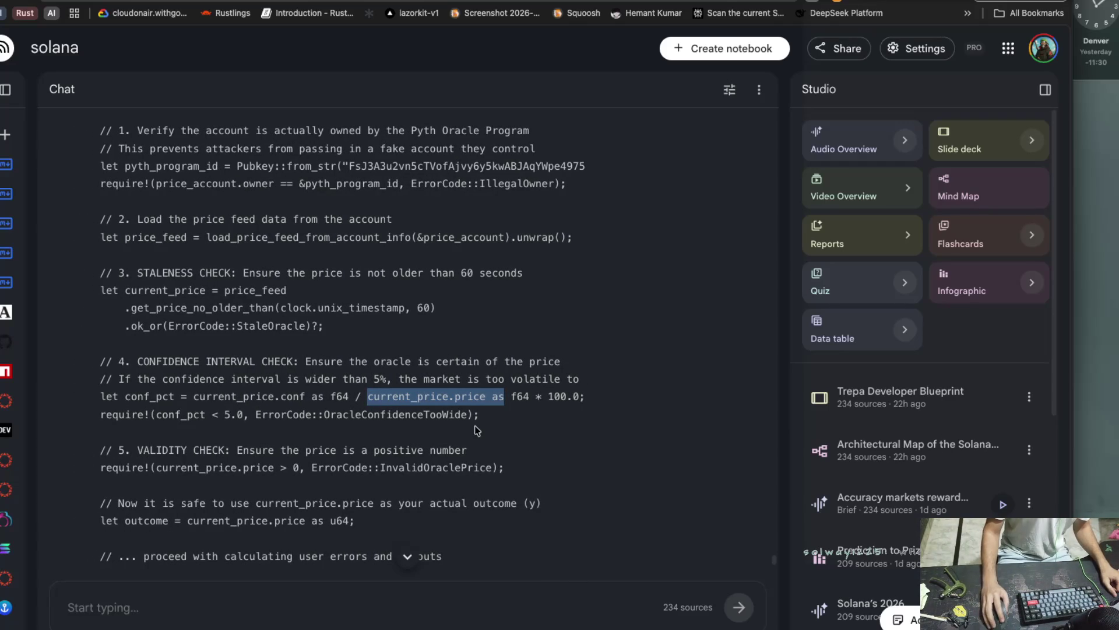
left_click(237, 421)
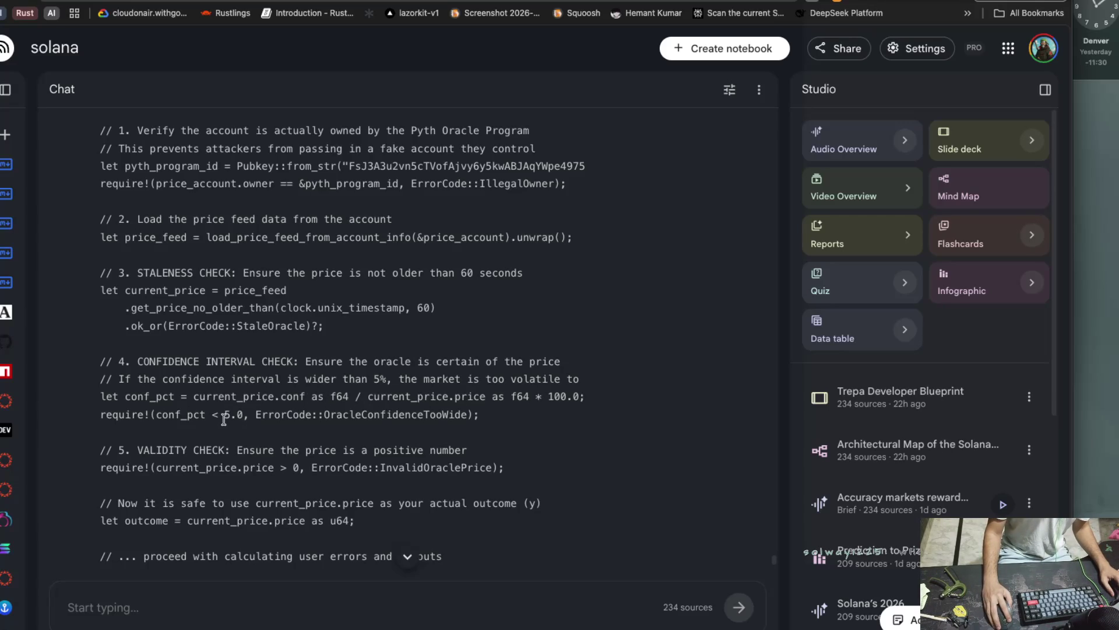
Scroll down to highlight the let outcome assignment and the user errors and payouts comment.
scroll(224, 418, "down", 1)
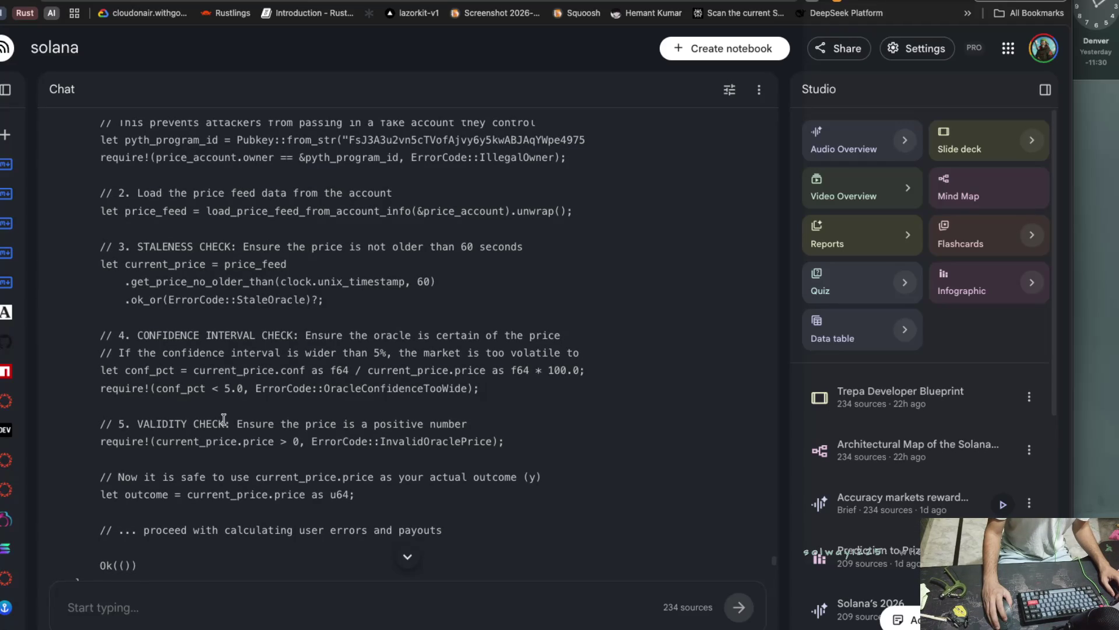
scroll(224, 418, "down", 1)
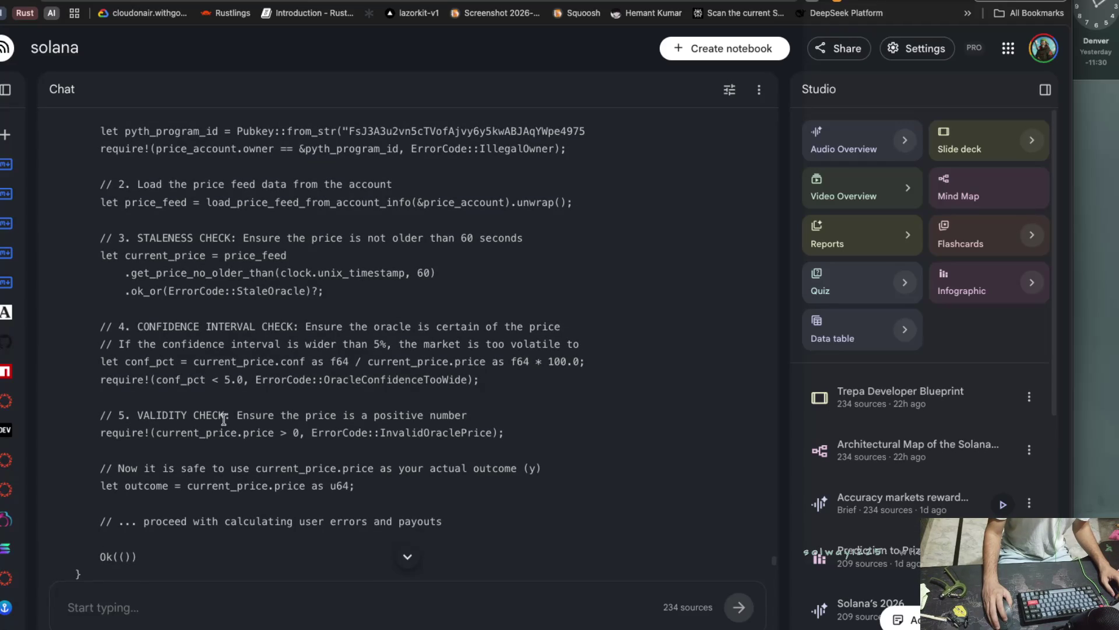
scroll(224, 419, "down", 1)
left_click_drag(117, 459, 455, 471)
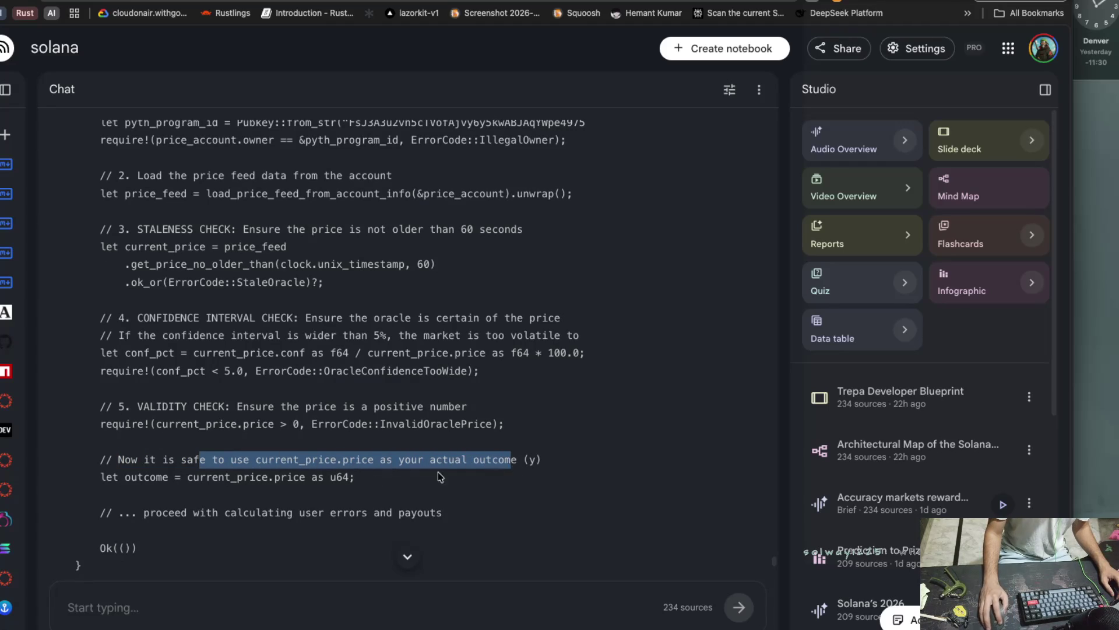
left_click_drag(92, 477, 349, 478)
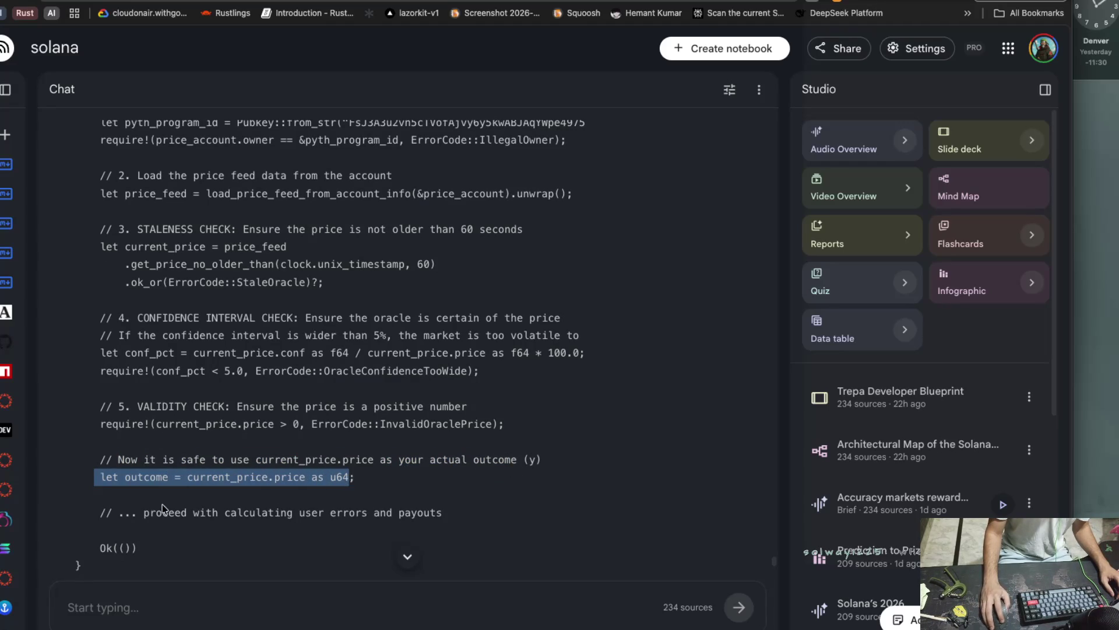
scroll(162, 509, "down", 1)
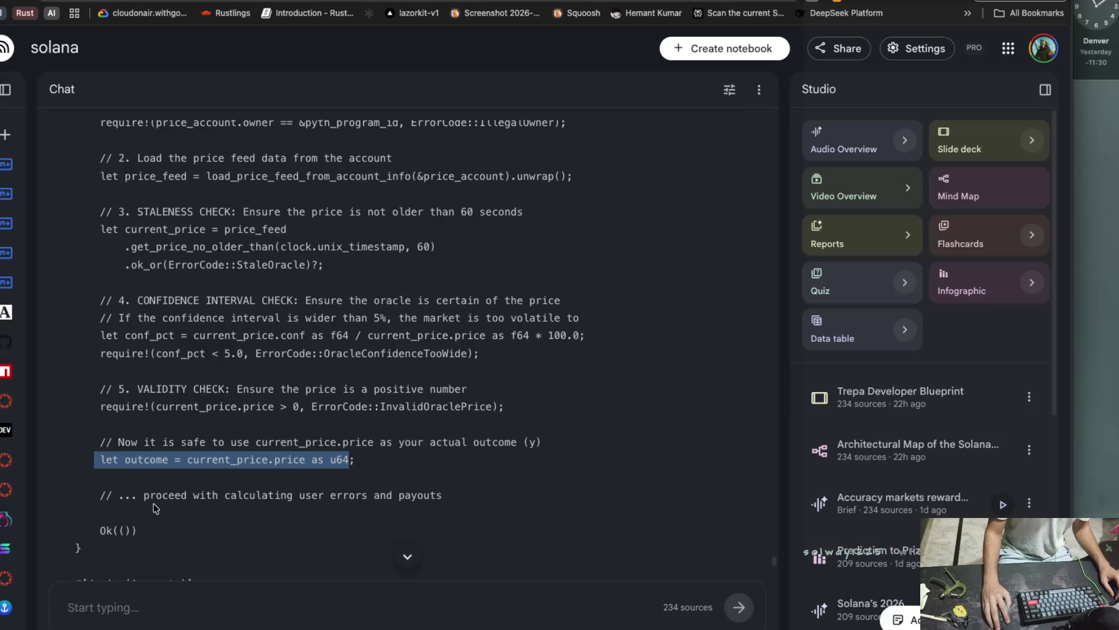
scroll(262, 499, "down", 1)
scroll(262, 500, "down", 3)
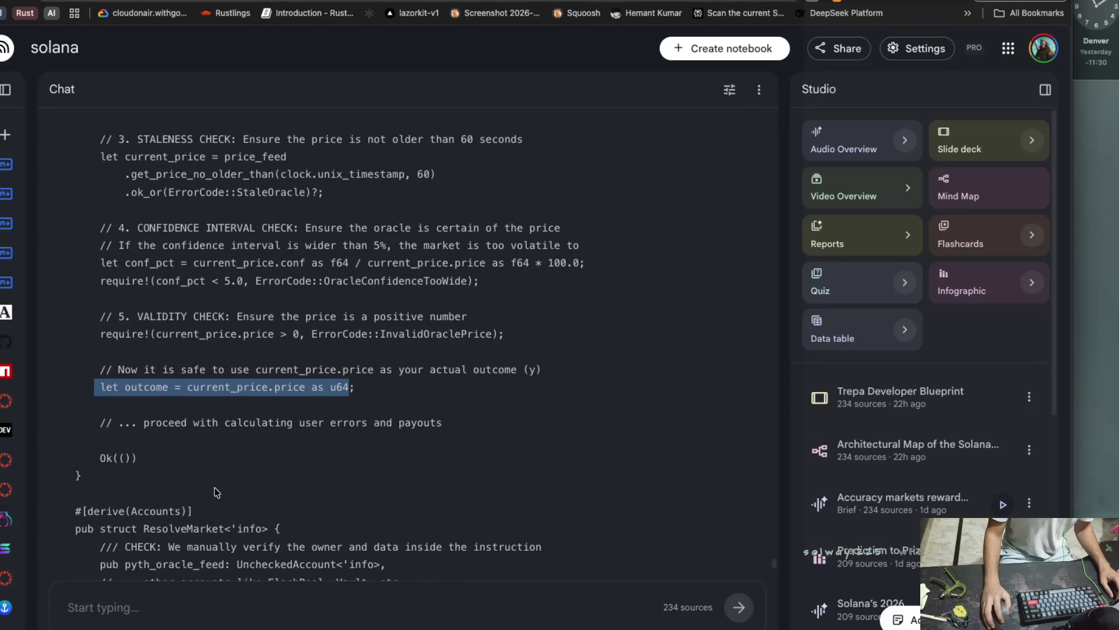
scroll(214, 481, "down", 2)
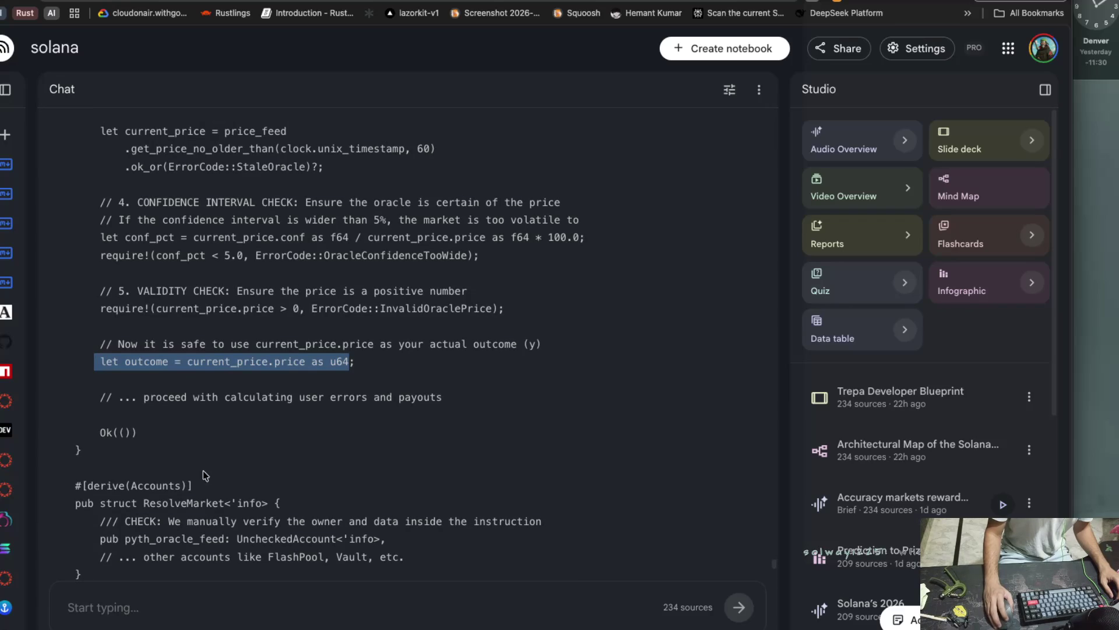
left_click(97, 393)
left_click_drag(225, 397, 417, 404)
Scroll through the code, marking the ResolveMarket struct and nearby lines.
scroll(190, 431, "down", 3)
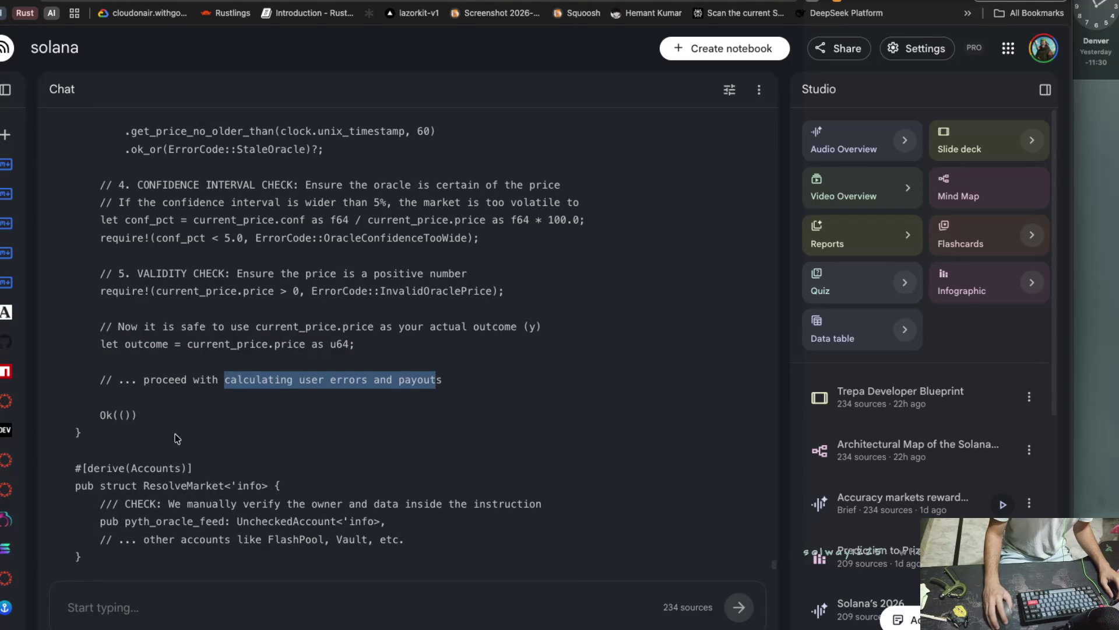
left_click_drag(76, 460, 269, 460)
scroll(268, 460, "down", 1)
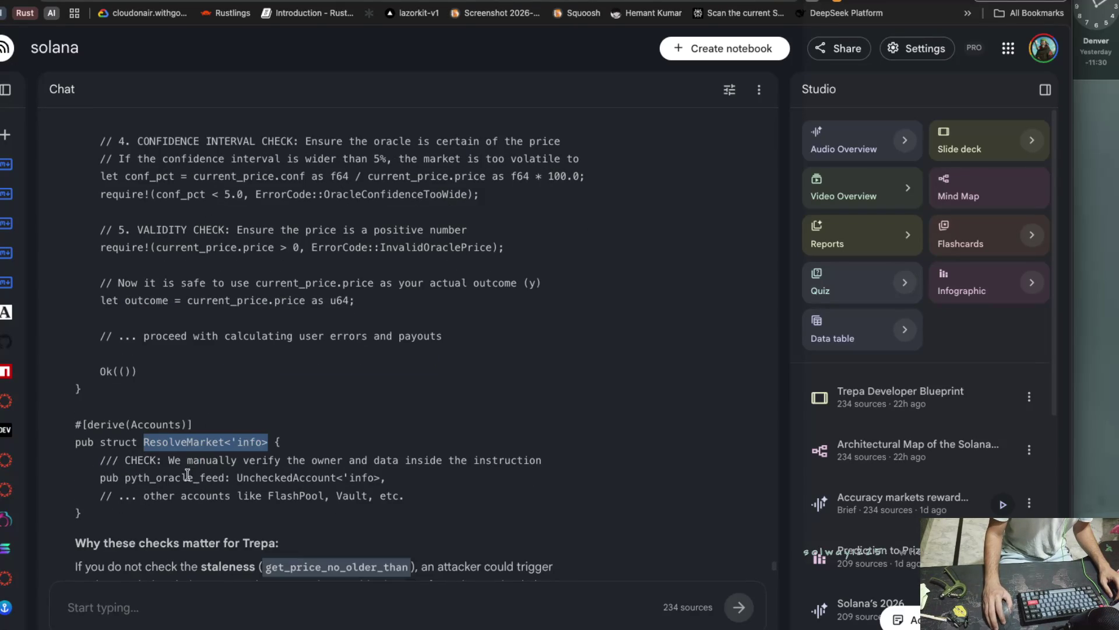
left_click_drag(124, 462, 212, 465)
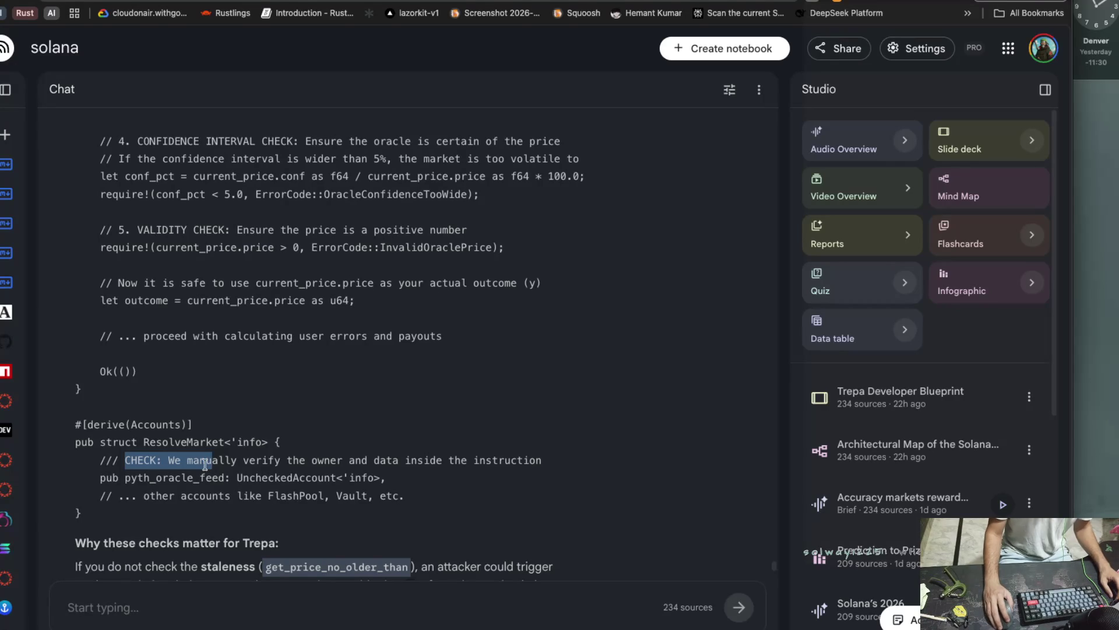
scroll(207, 465, "down", 1)
scroll(206, 464, "down", 1)
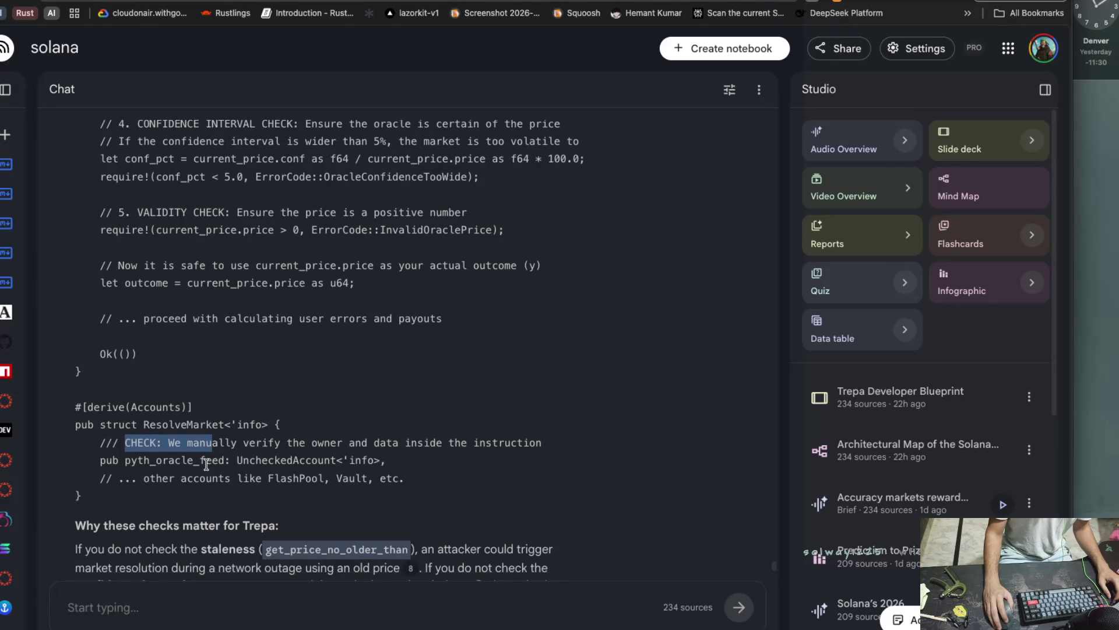
scroll(206, 465, "down", 1)
scroll(206, 465, "down", 1)
left_click_drag(138, 461, 367, 461)
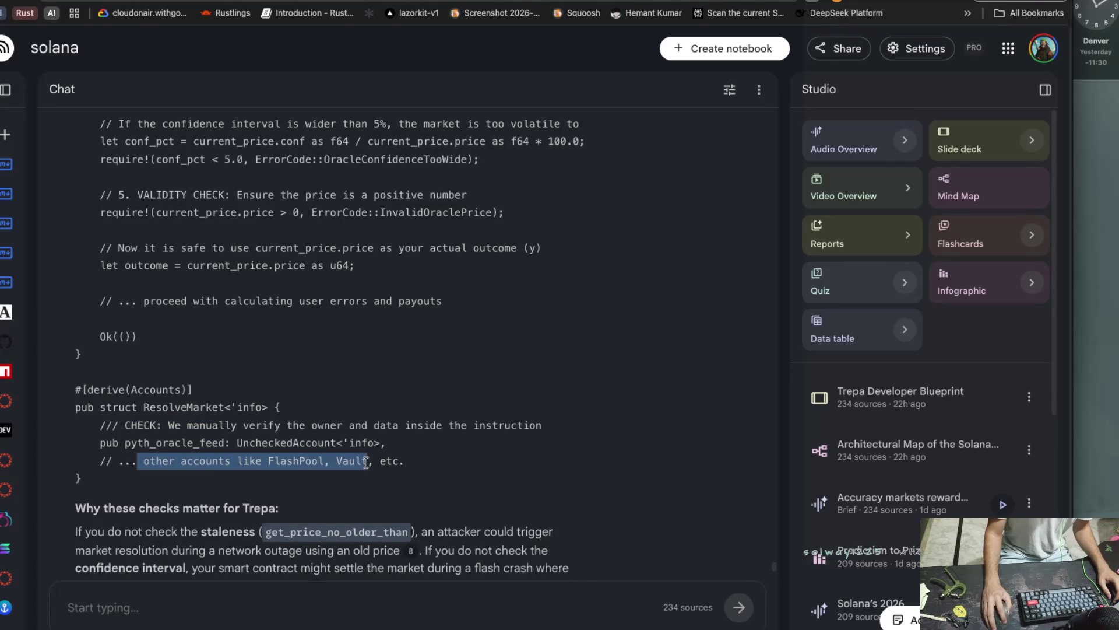
scroll(272, 475, "down", 5)
scroll(165, 470, "down", 2)
left_click(167, 453)
Mark the explanations about network outage resolution, the confidence interval and flash-crash settling.
scroll(75, 446, "down", 2)
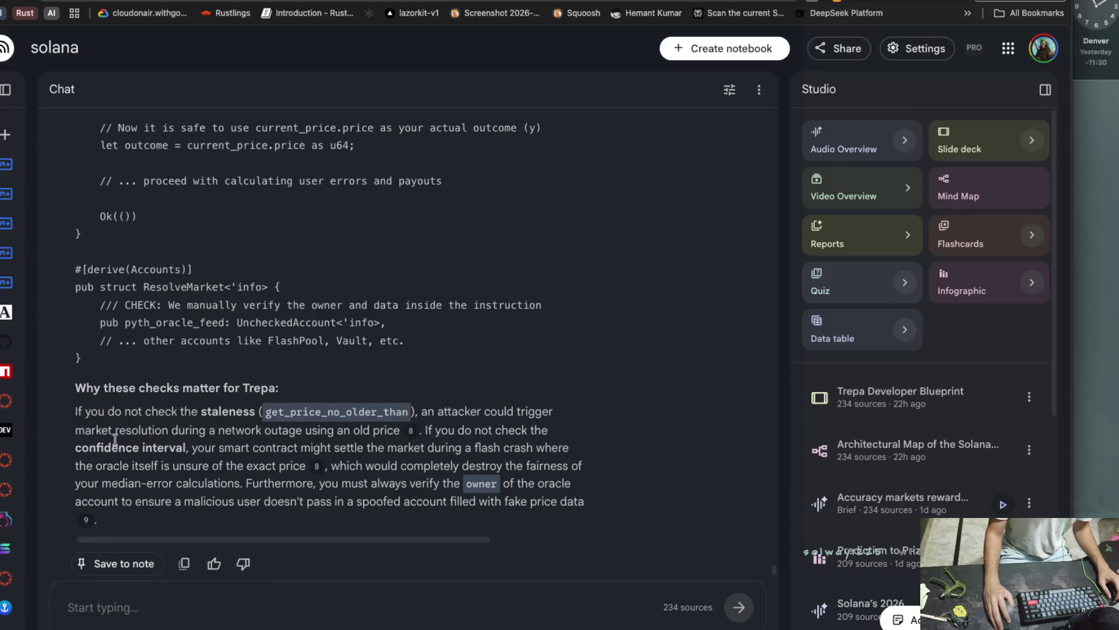
left_click_drag(75, 412, 405, 416)
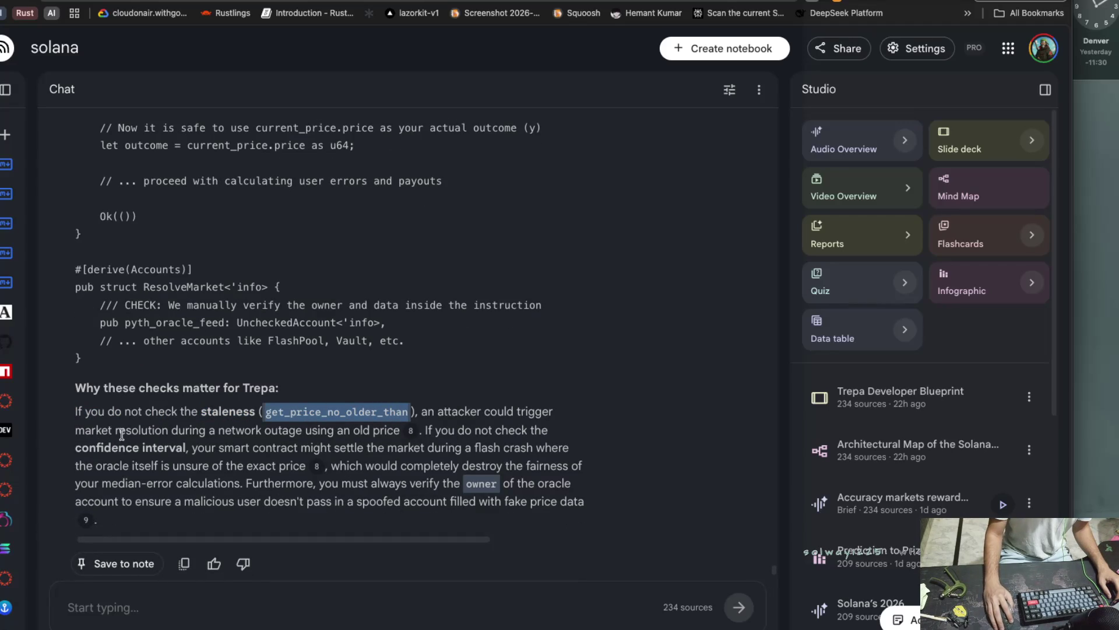
left_click_drag(132, 431, 400, 432)
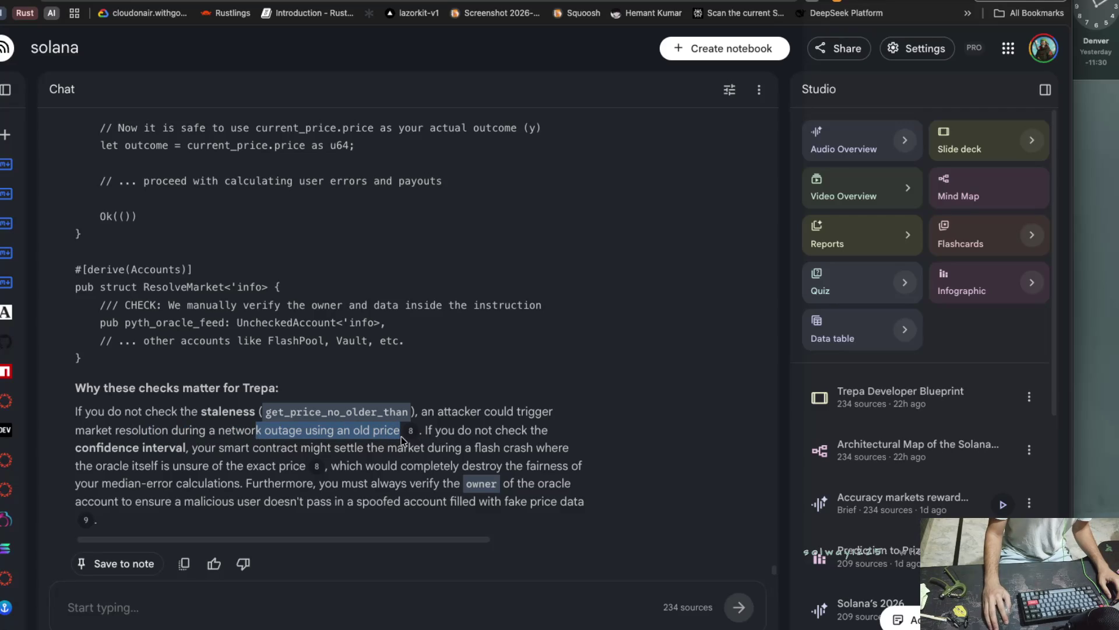
left_click(423, 431)
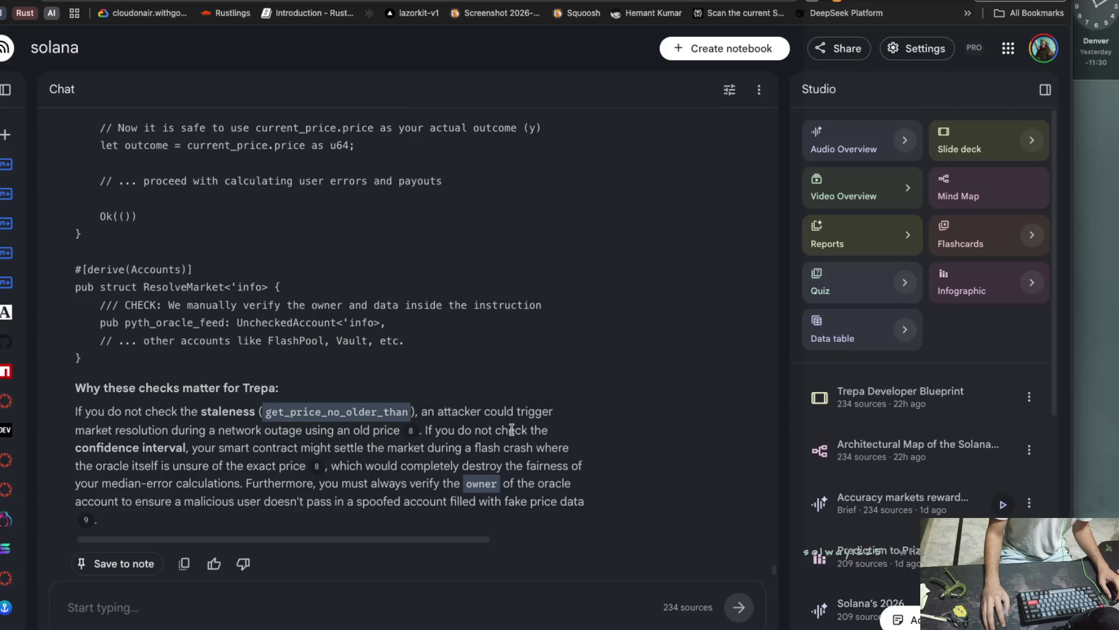
mouse_move(65, 447)
left_mouse_down()
mouse_move(543, 454)
mouse_move(151, 477)
left_mouse_up()
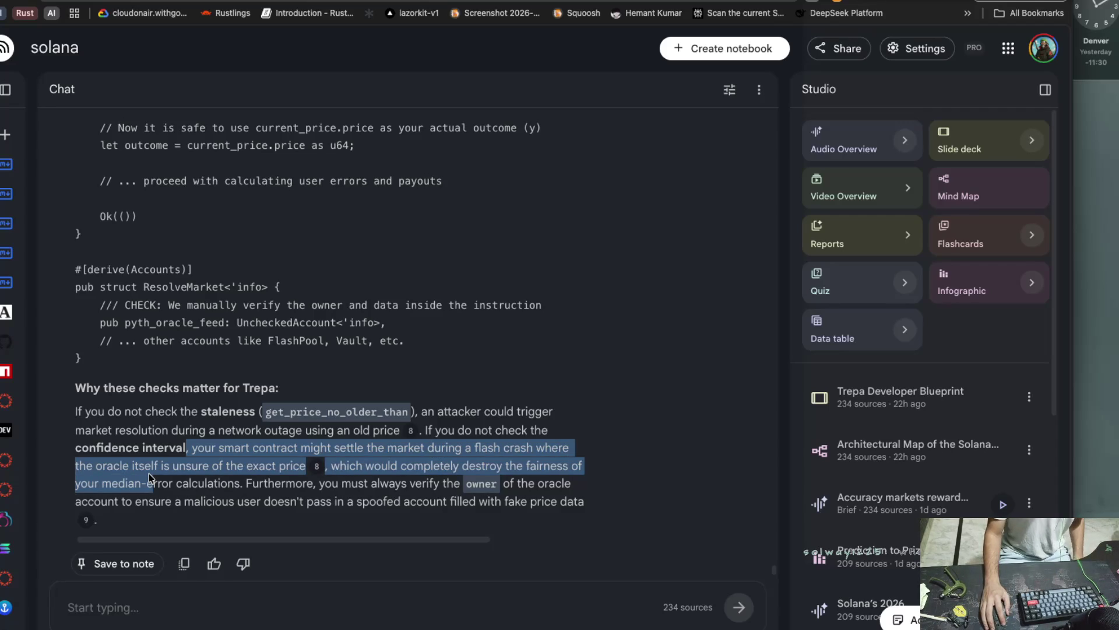
left_click_drag(335, 449, 568, 450)
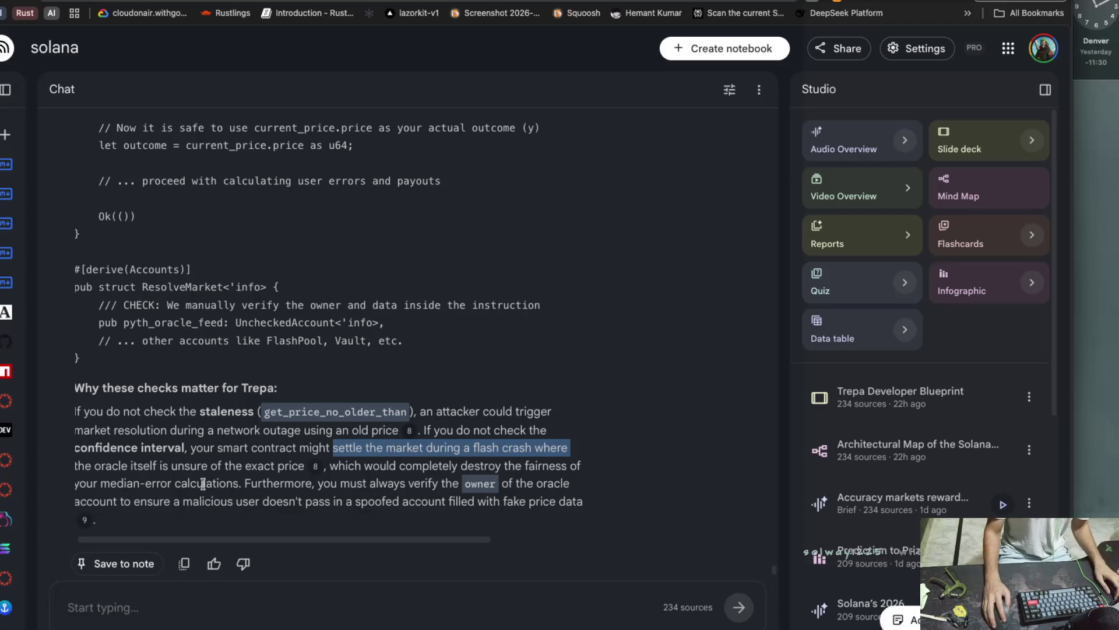
Mark the median-error calculations and oracle account verification text, then return to the browser.
scroll(199, 481, "right", 5)
scroll(217, 484, "left", 5)
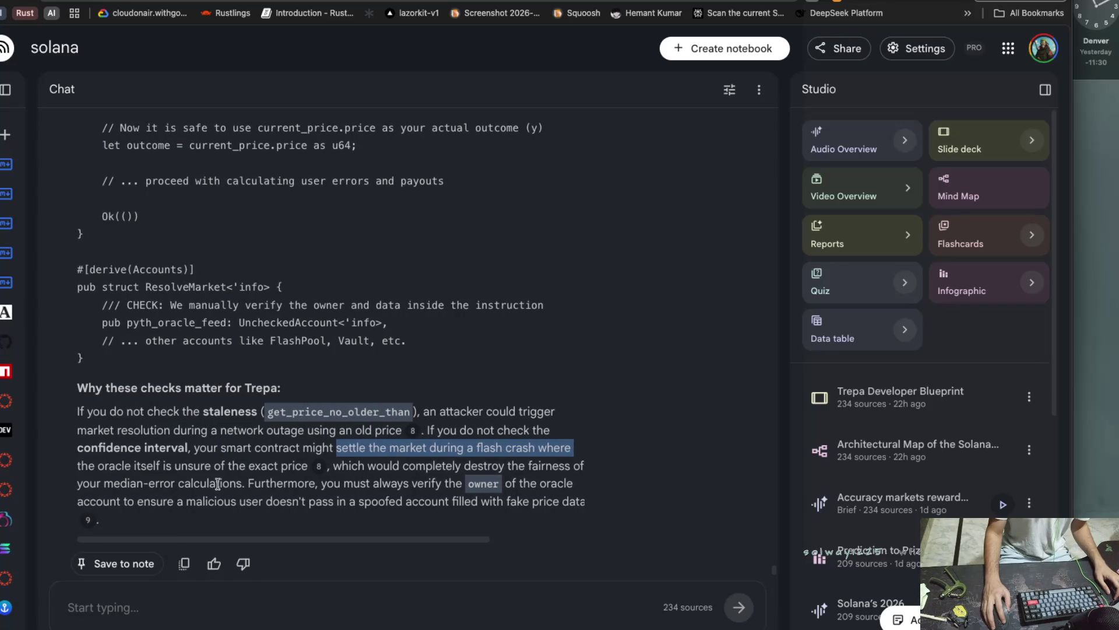
scroll(221, 481, "down", 3)
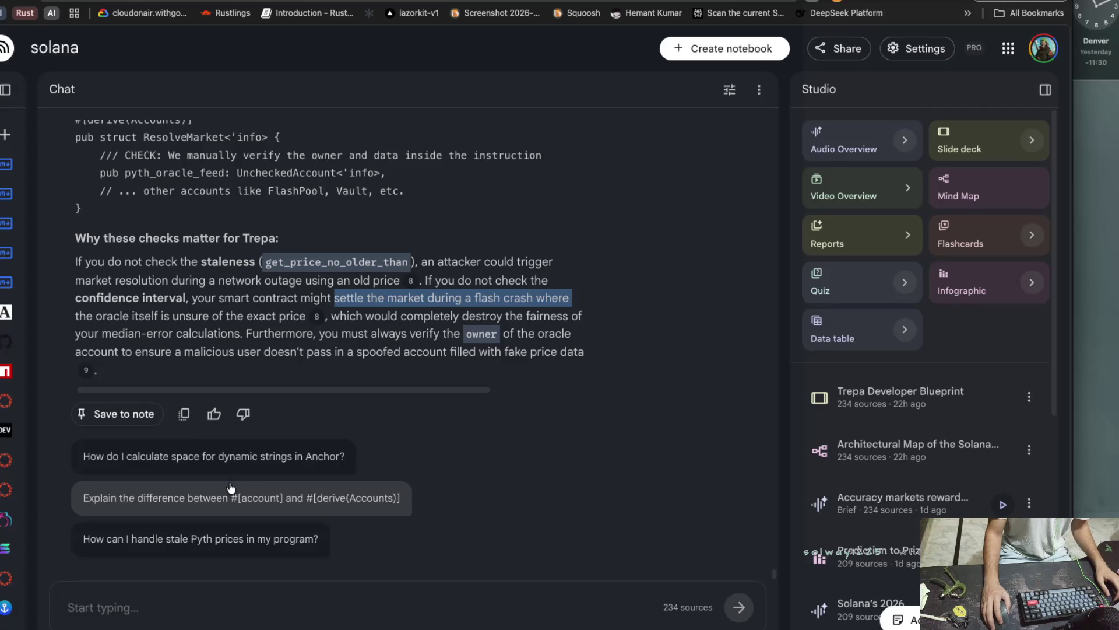
left_click_drag(75, 333, 201, 338)
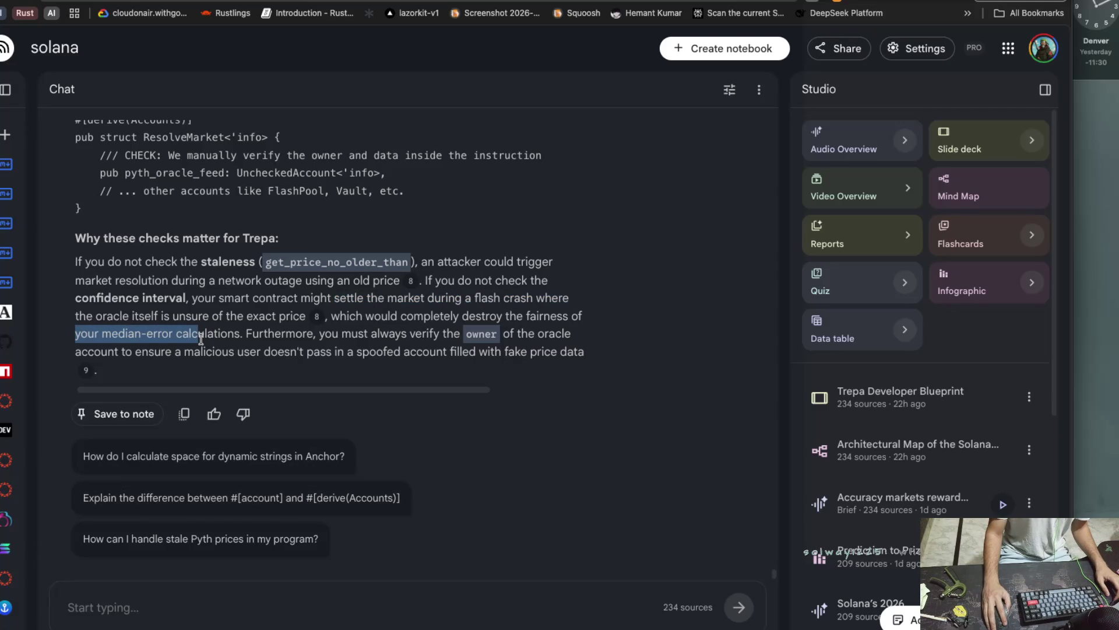
left_click_drag(73, 351, 196, 363)
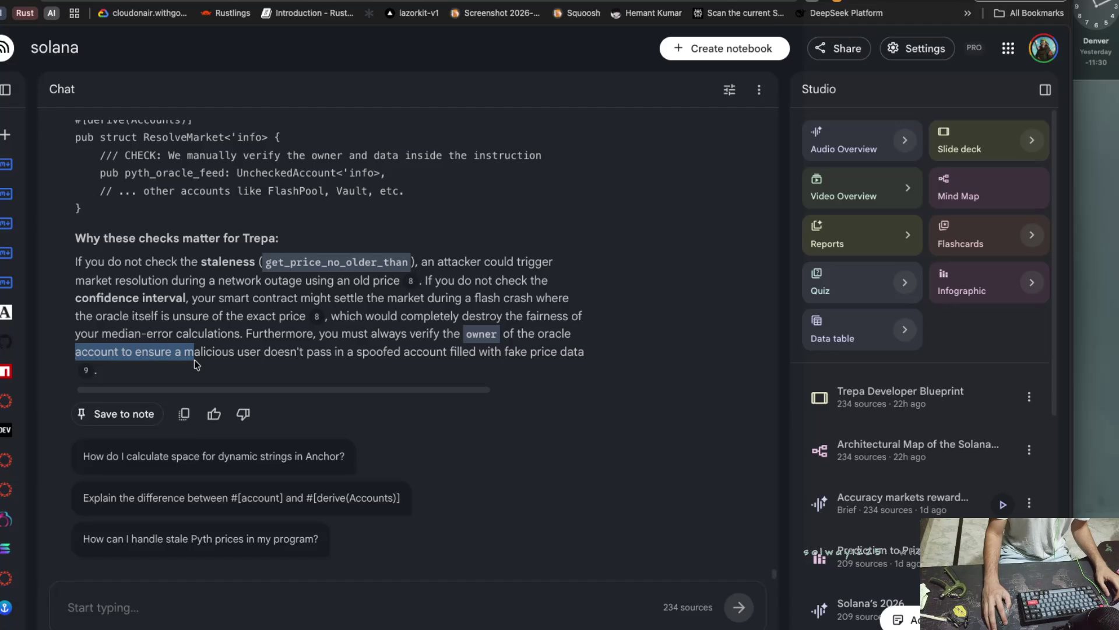
scroll(194, 359, "up", 7)
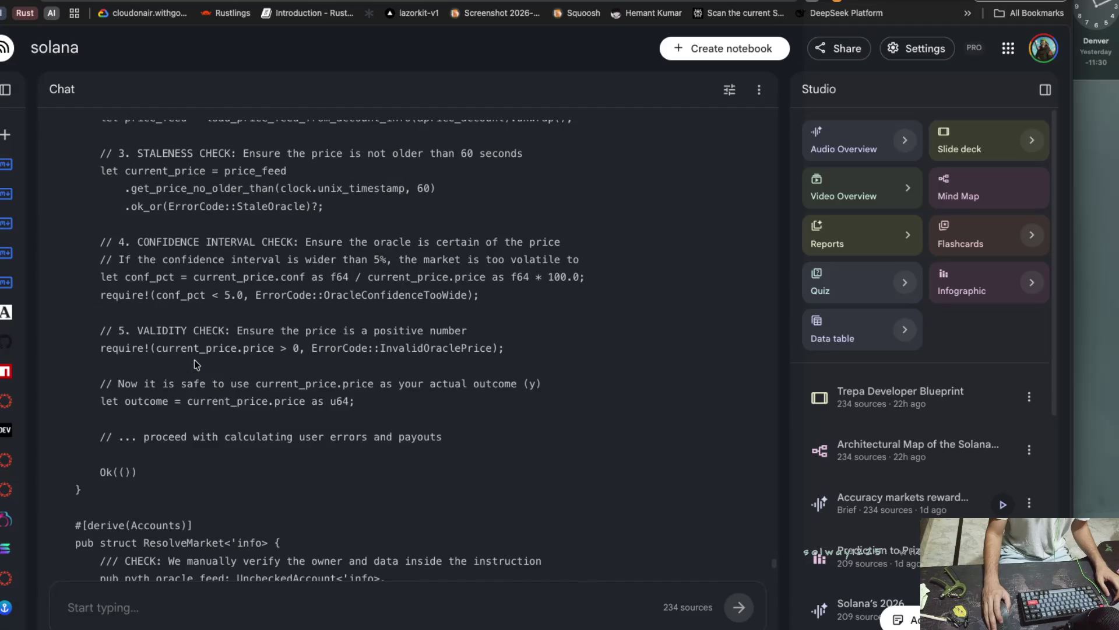
scroll(194, 359, "up", 1)
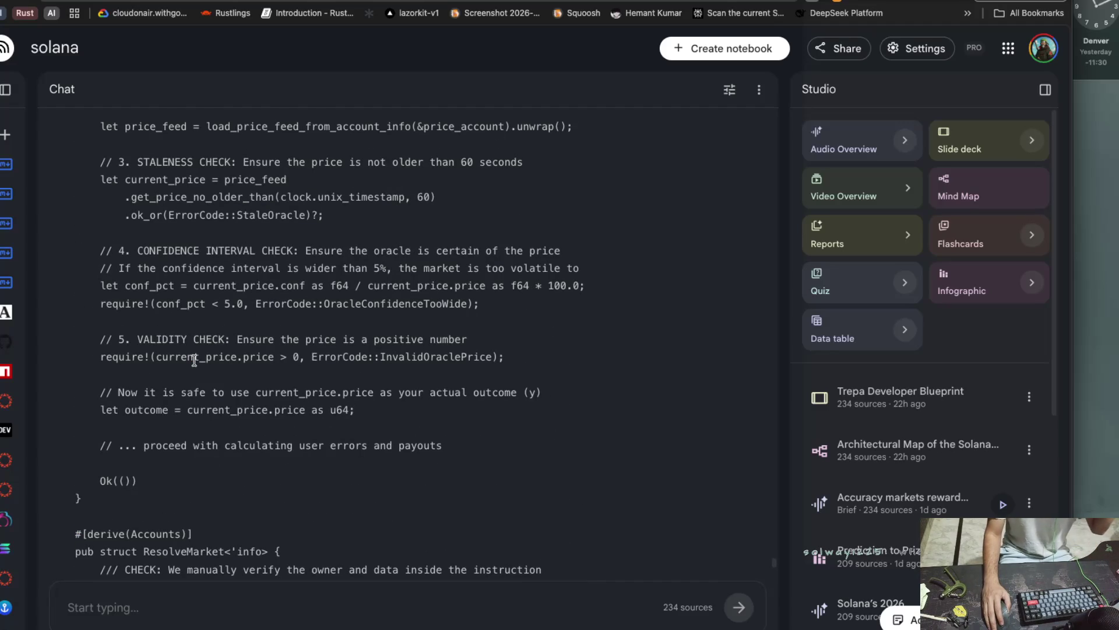
scroll(345, 476, "down", 7)
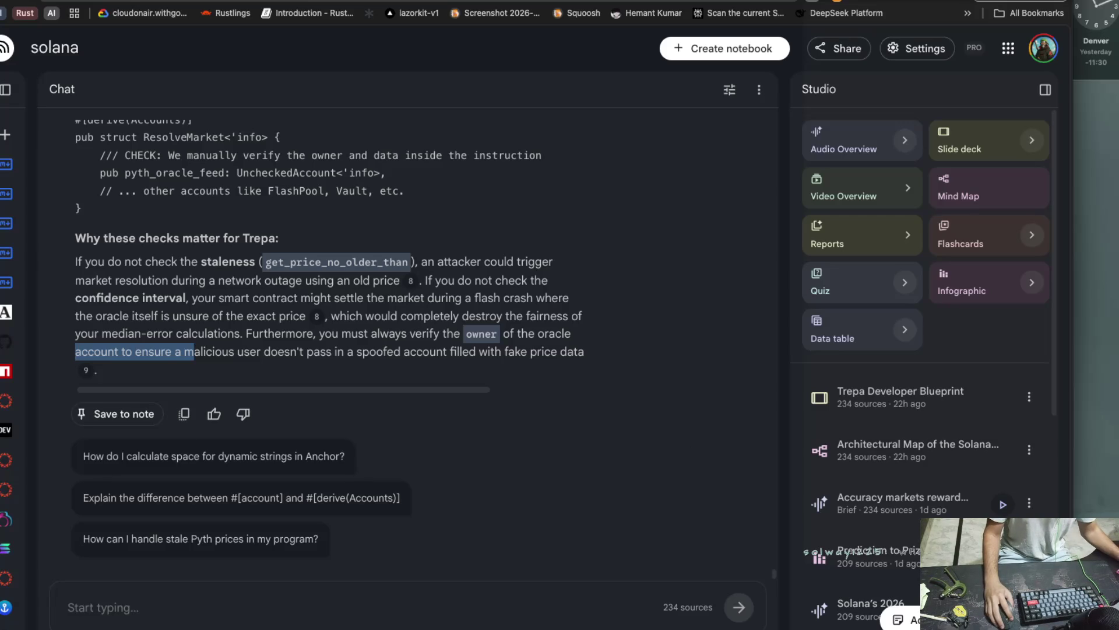
key("super+Tab")
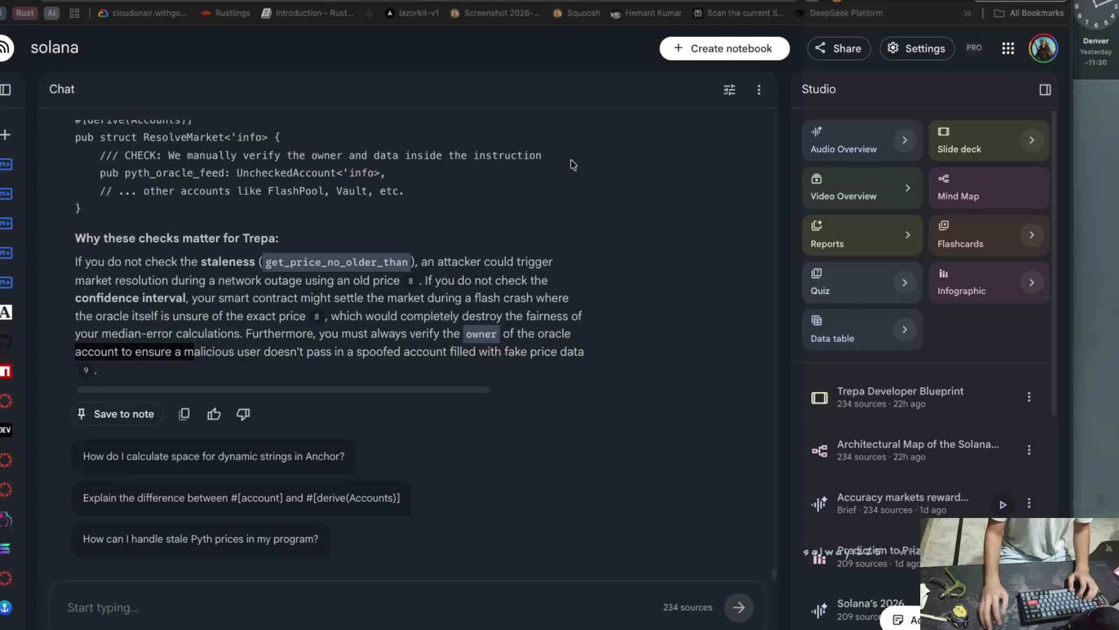
key("super+Tab")
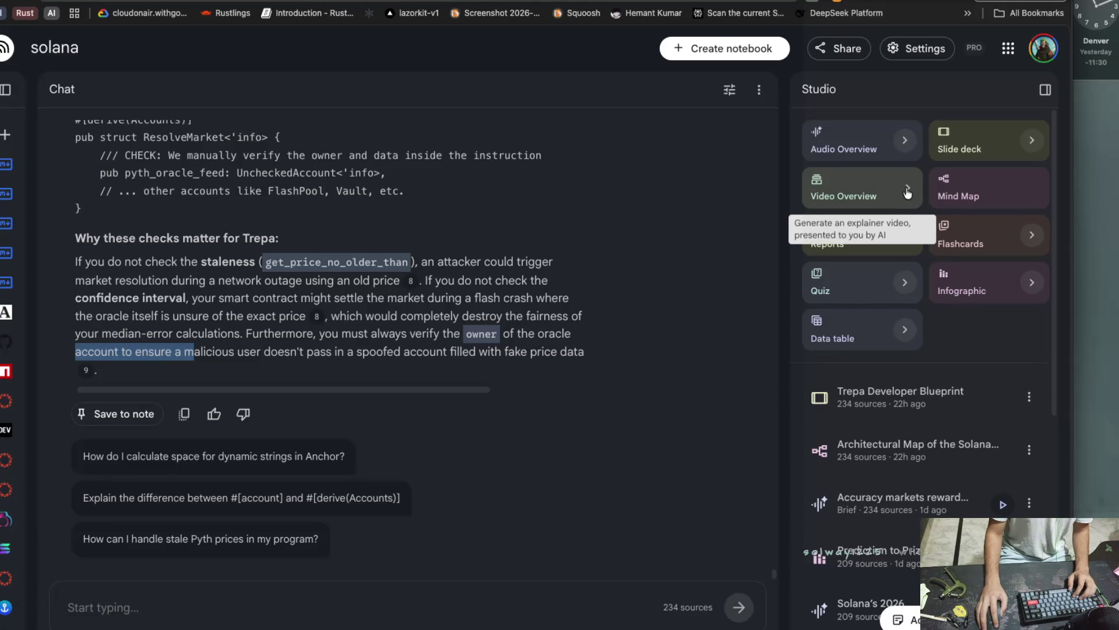
Enter the flashcard topic 'i just learn about the oracle and how it give the result and pass the outcome in the'.
left_click(1036, 241)
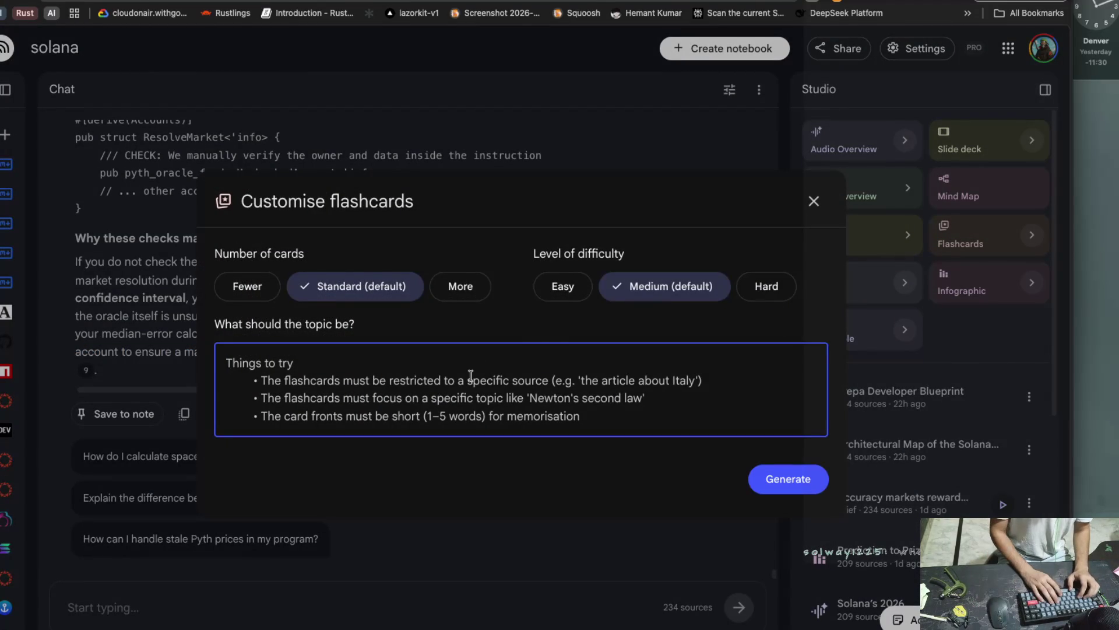
type("i just ")
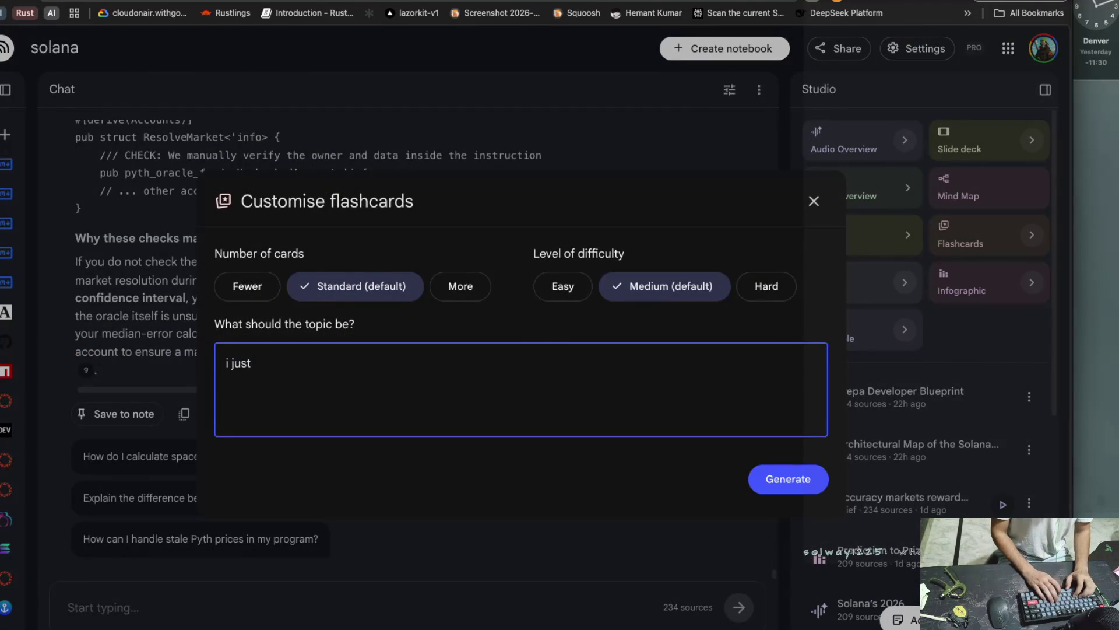
type("learn ba")
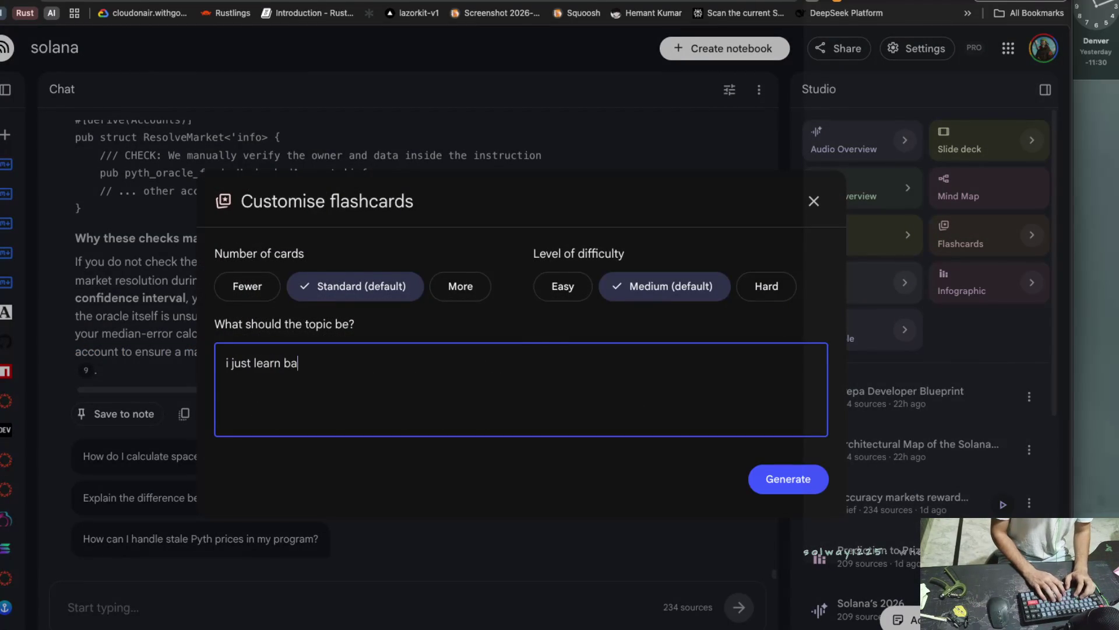
key("BackSpace")
key("BackSpace")
type("about")
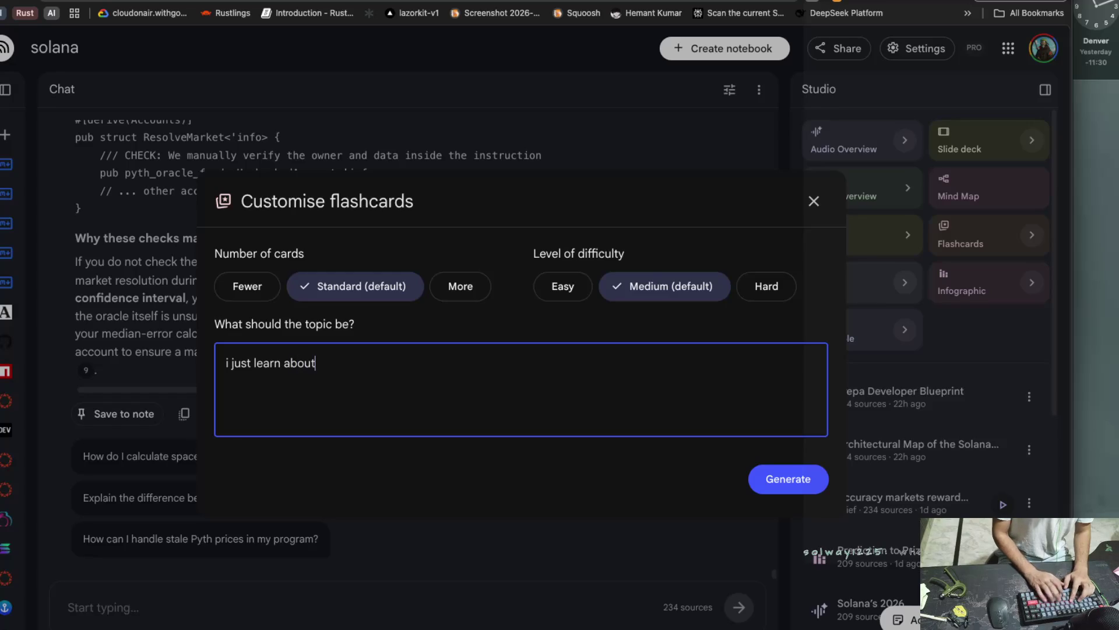
type(" the orac")
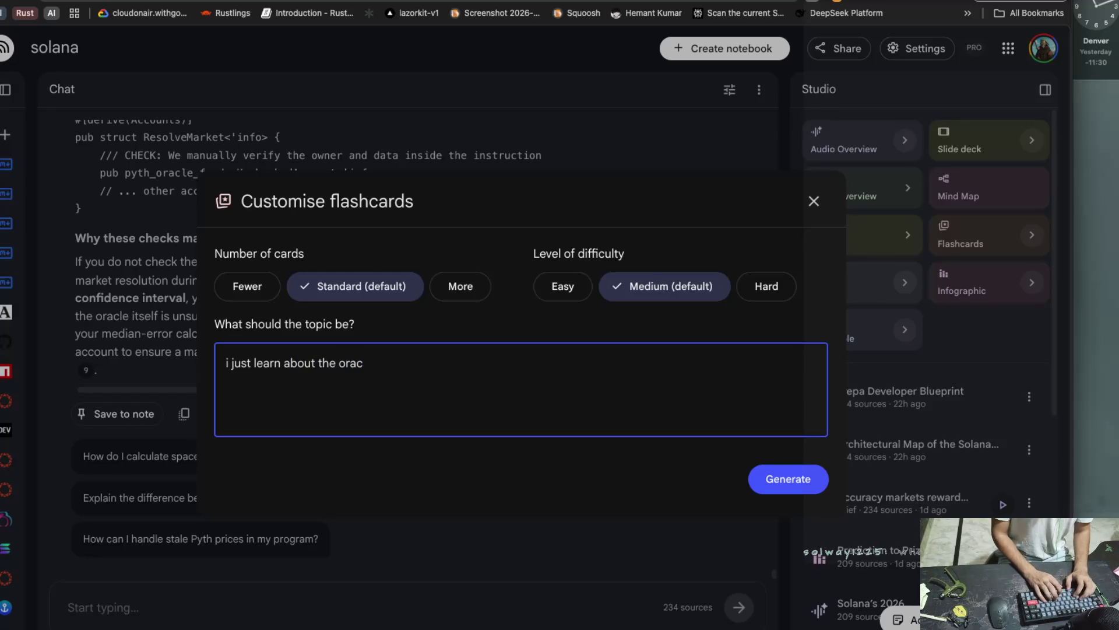
type("le and")
type(" how it gie")
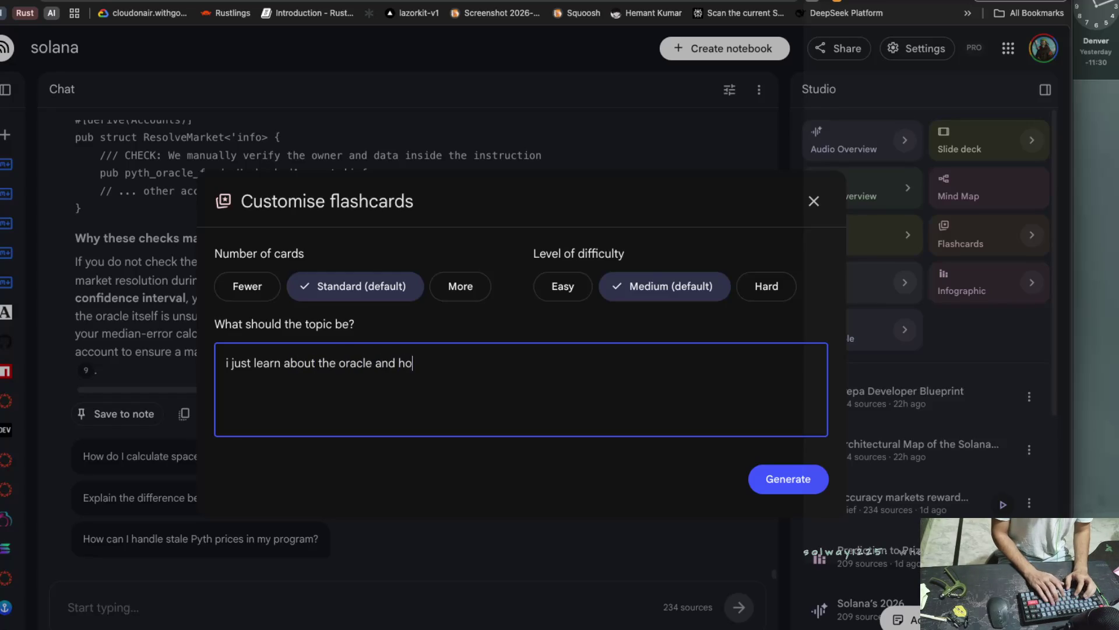
key("BackSpace")
type("ve the ")
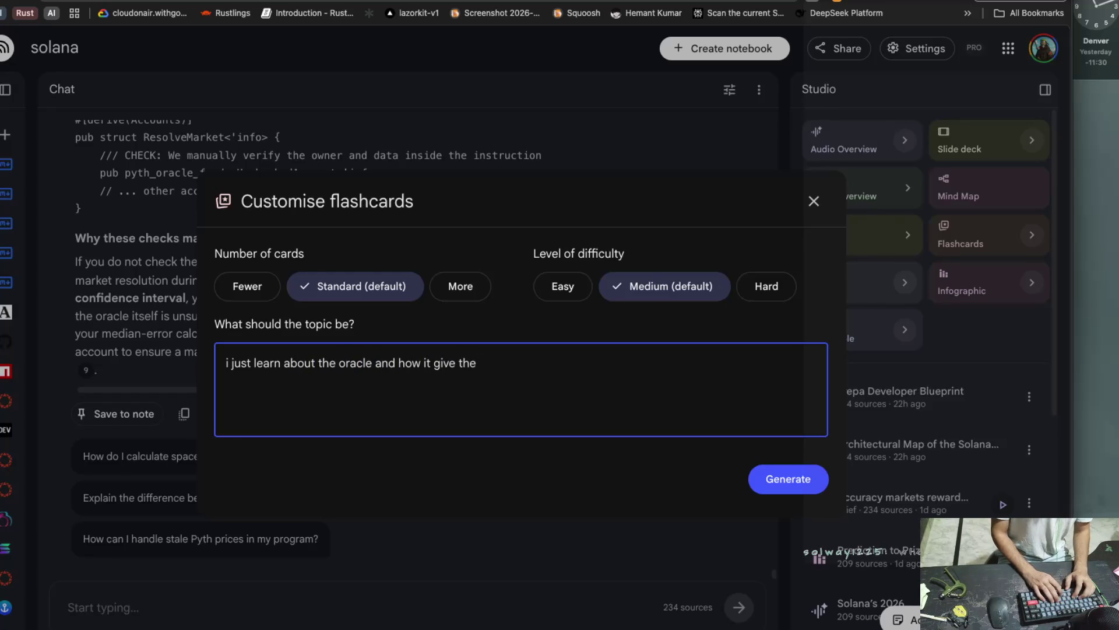
type("the reustl")
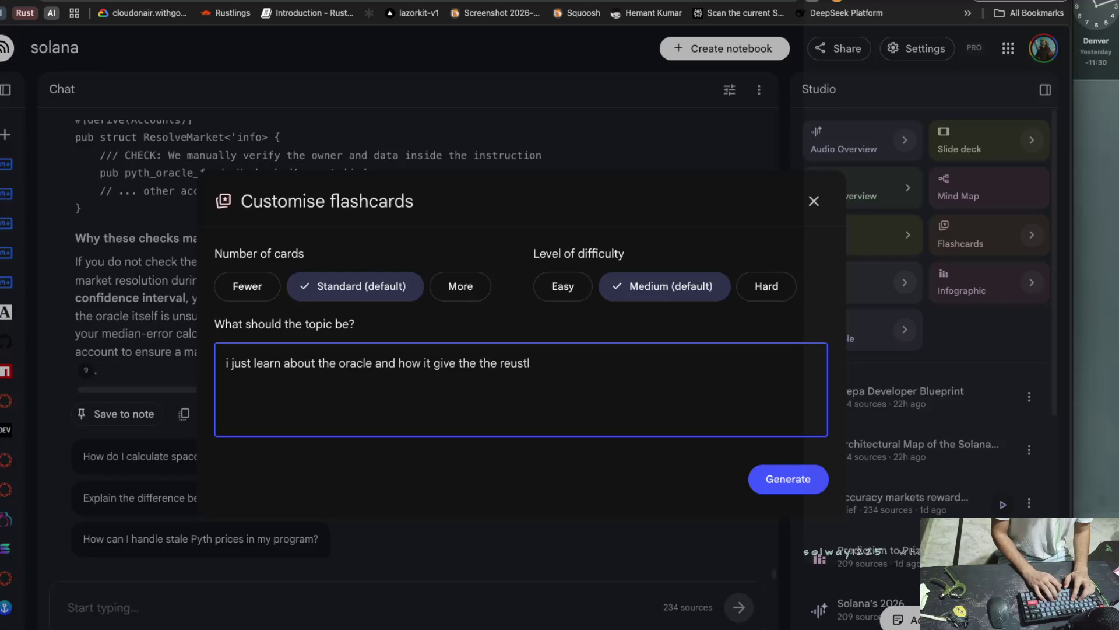
key("BackSpace")
key("BackSpace")
type("s")
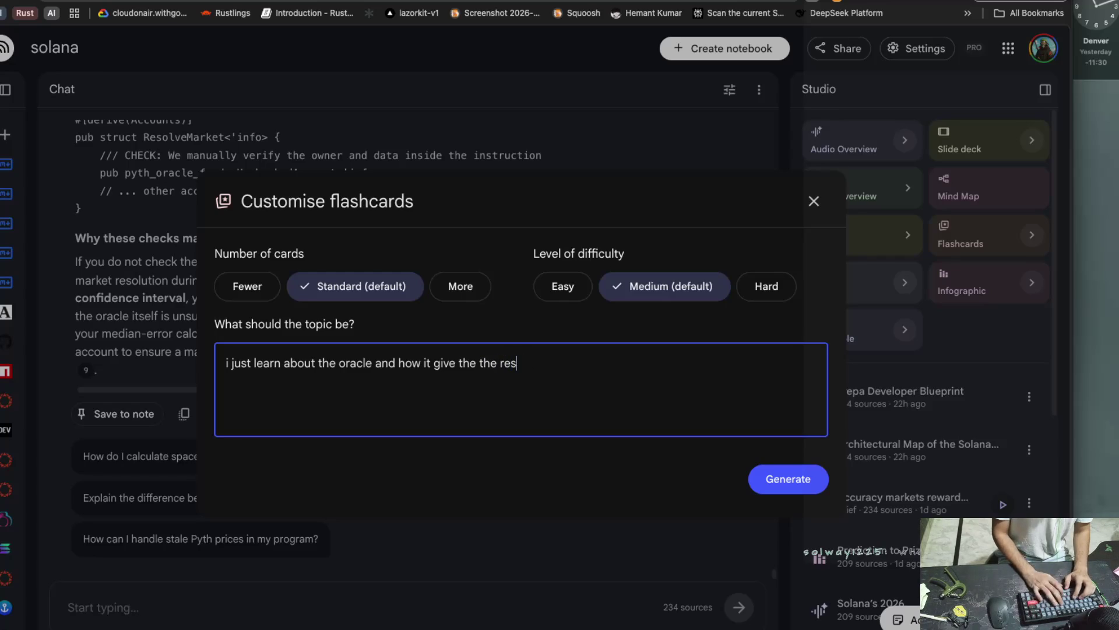
type("ult and paid")
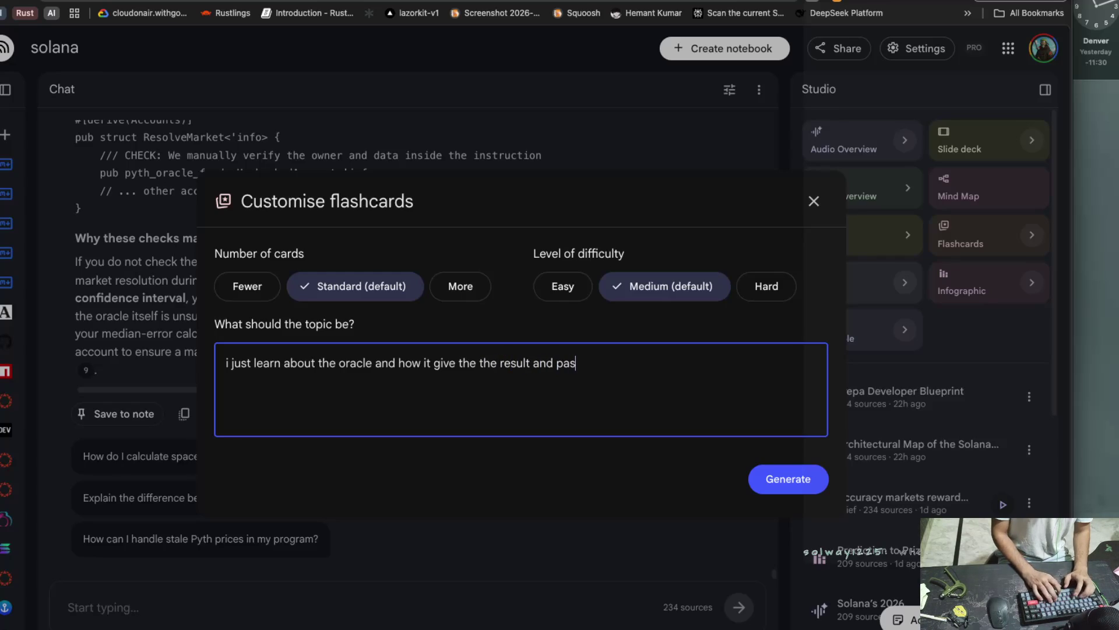
key("BackSpace")
key("BackSpace")
key("BackSpace")
type("pass the outcosm")
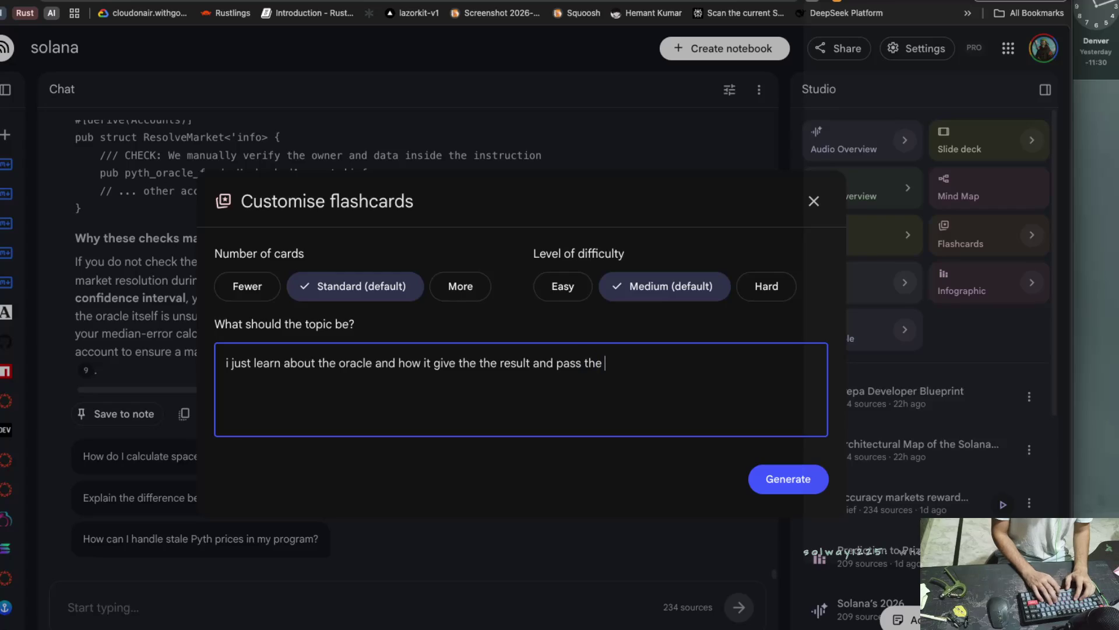
key("BackSpace")
key("BackSpace")
type("me")
key("BackSpace")
key("BackSpace")
key("BackSpace")
type("ome in the")
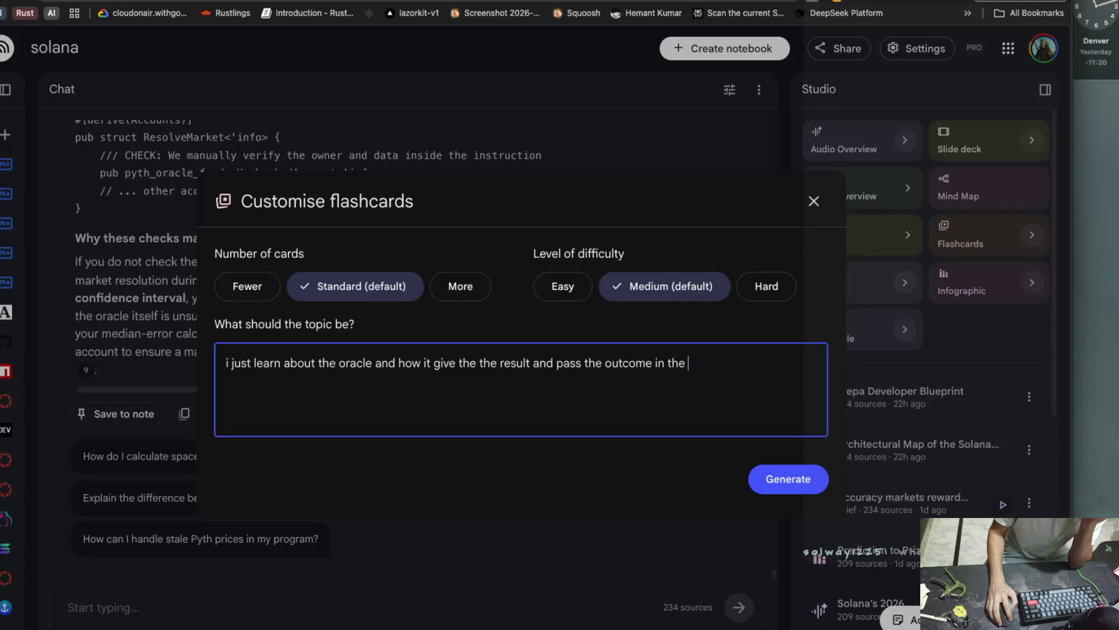
key("super+Tab")
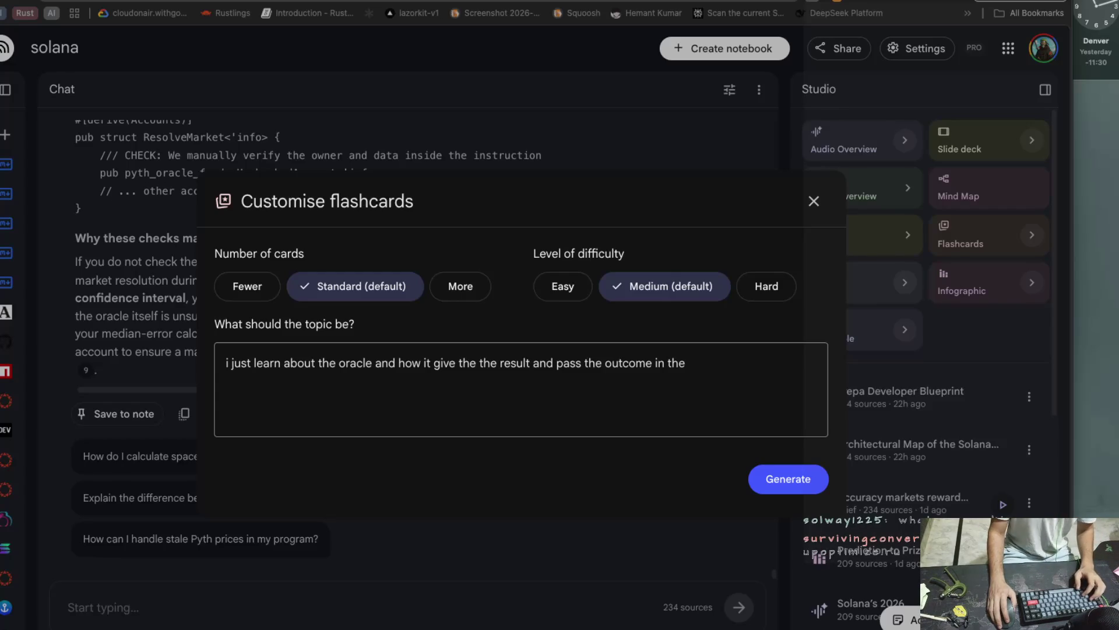
Extend the topic with 'blockchain and read from there and use in our project', then flashpool, vault, user predictions.
left_click(683, 366)
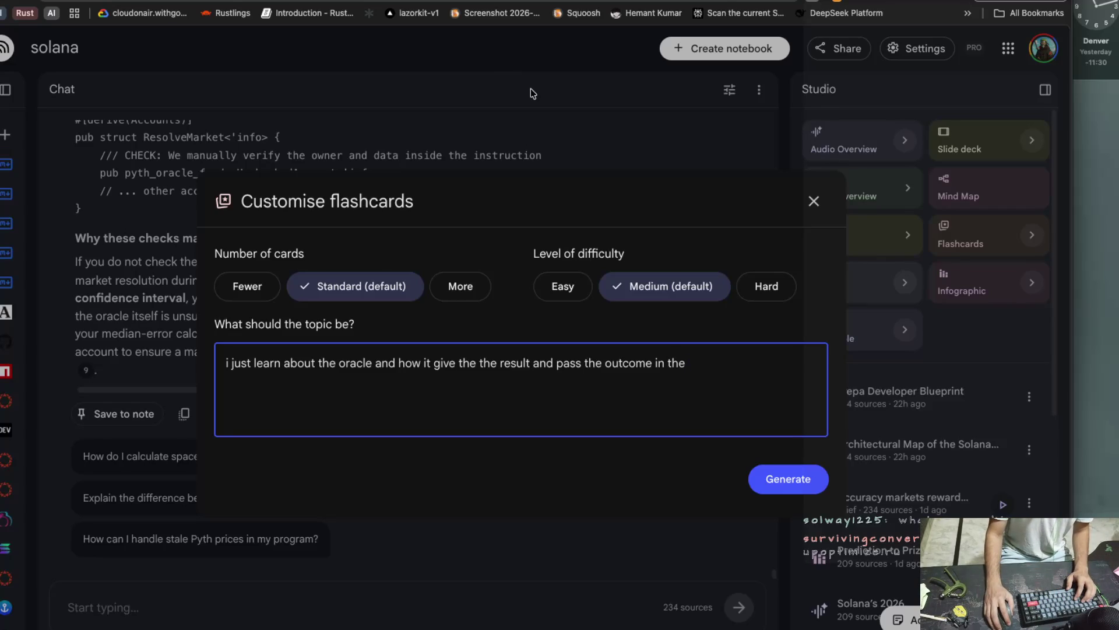
type("blockchatin and")
key("BackSpace")
key("BackSpace")
key("BackSpace")
key("BackSpace")
key("BackSpace")
key("BackSpace")
type("in and read from there and use in our pro")
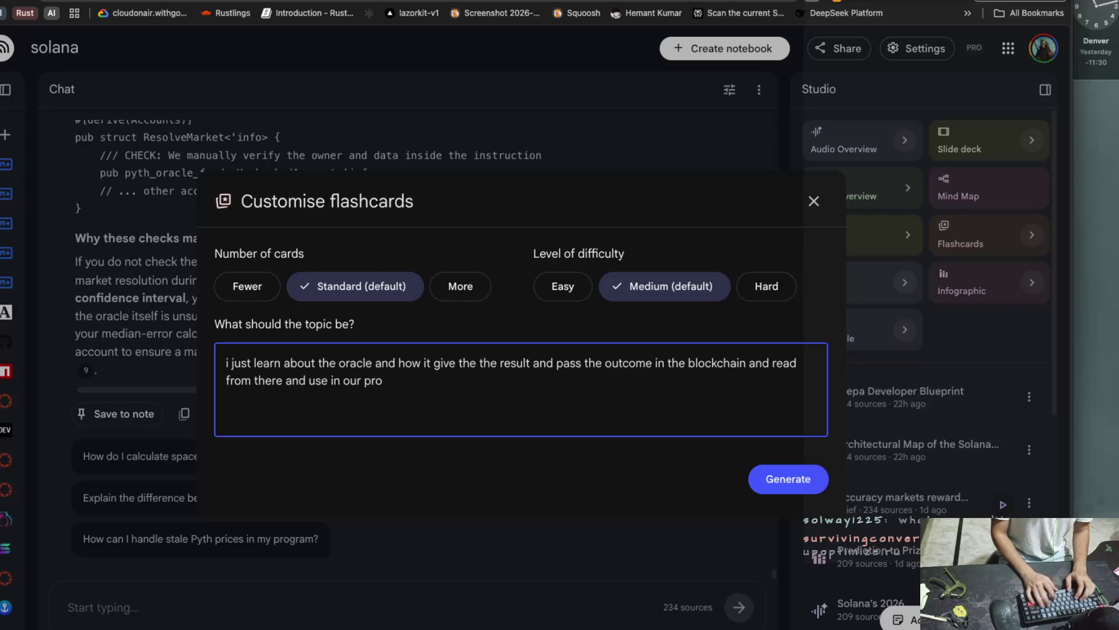
type("ject and then")
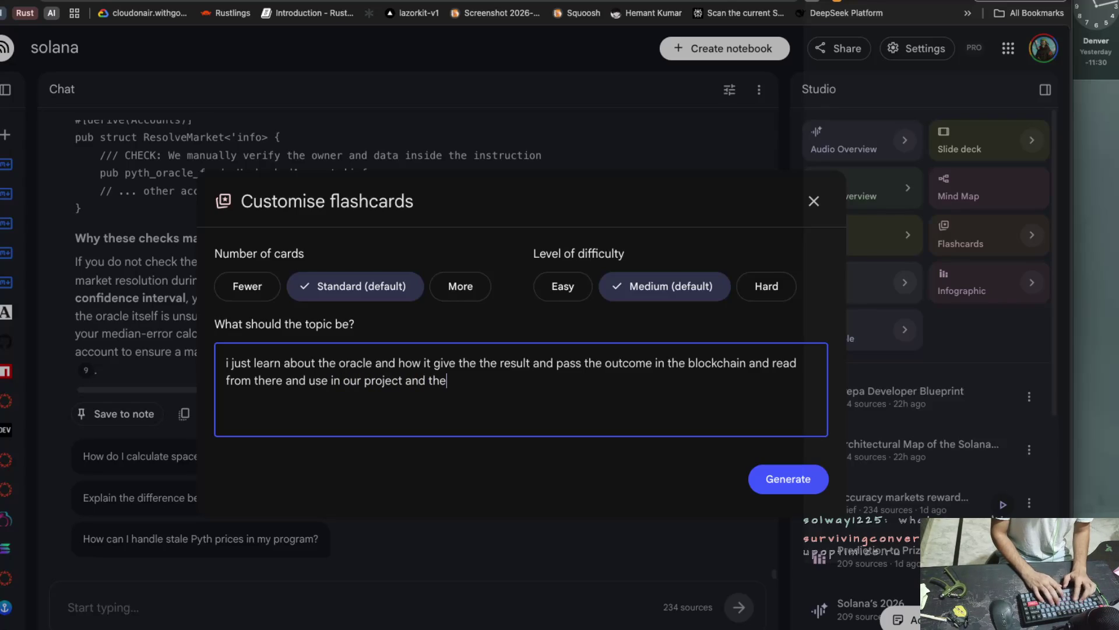
key("BackSpace")
key("BackSpace")
key("BackSpace")
type("thern there ")
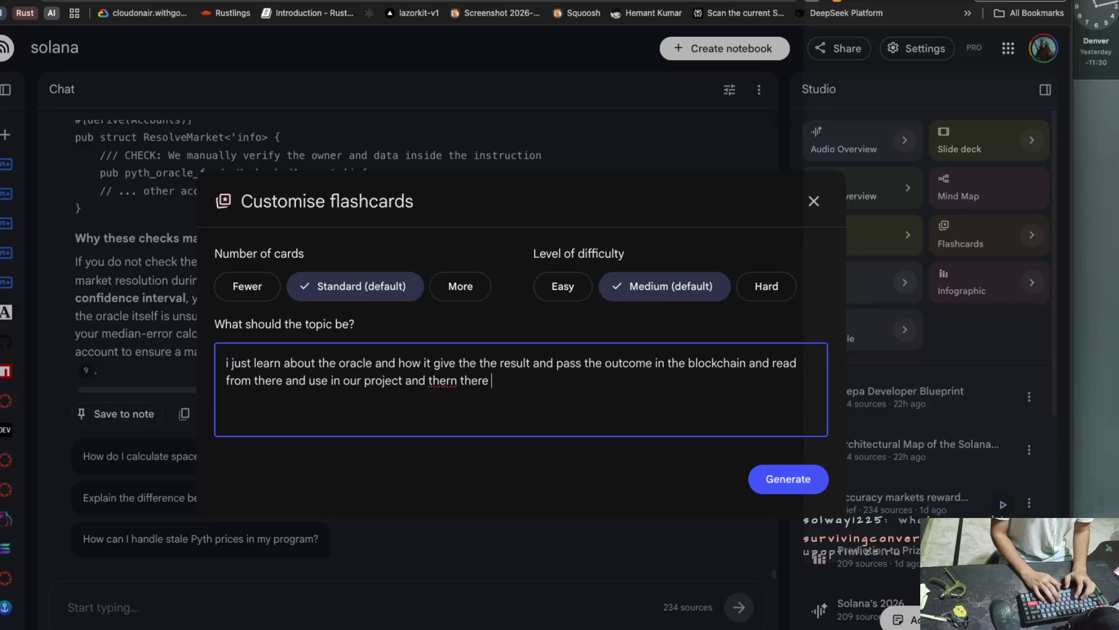
type("are the ")
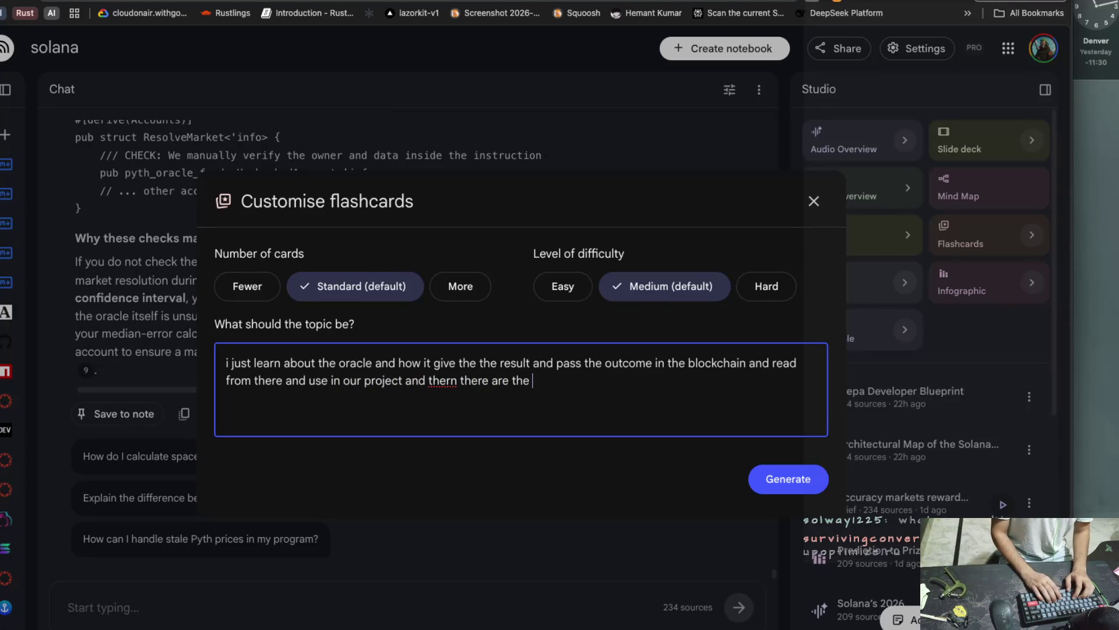
type("fla")
key("BackSpace")
key("BackSpace")
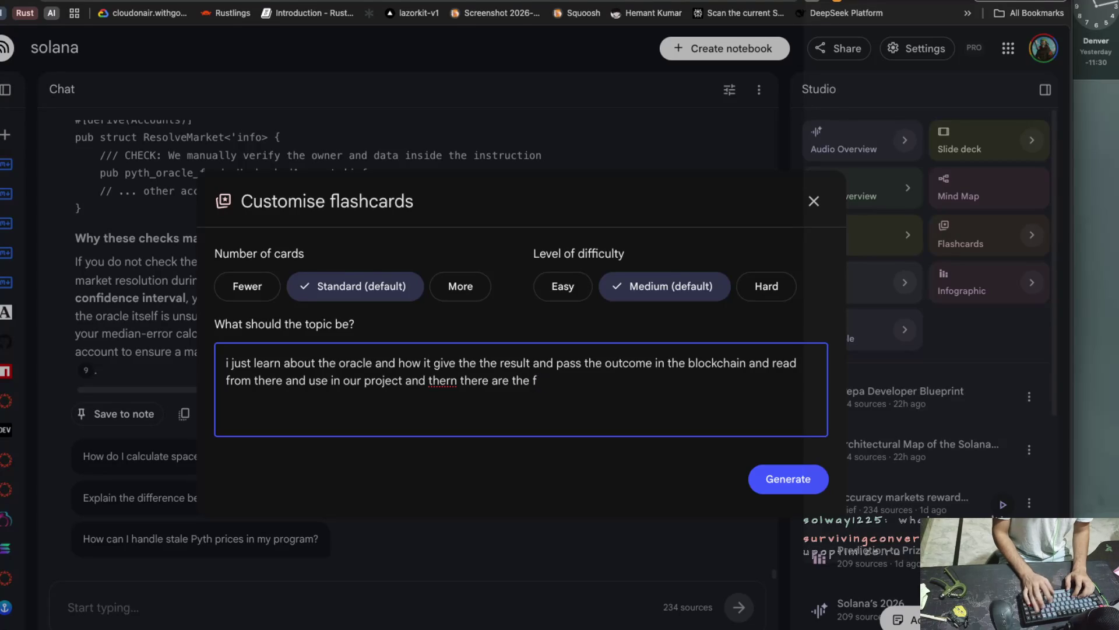
type("lashpool and v")
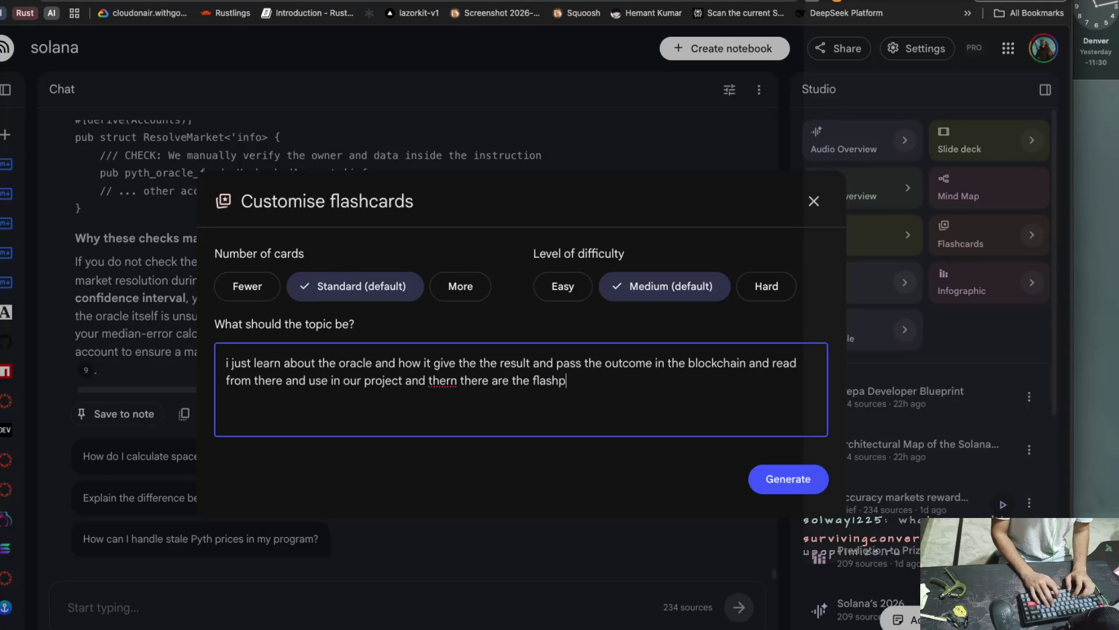
type("lau")
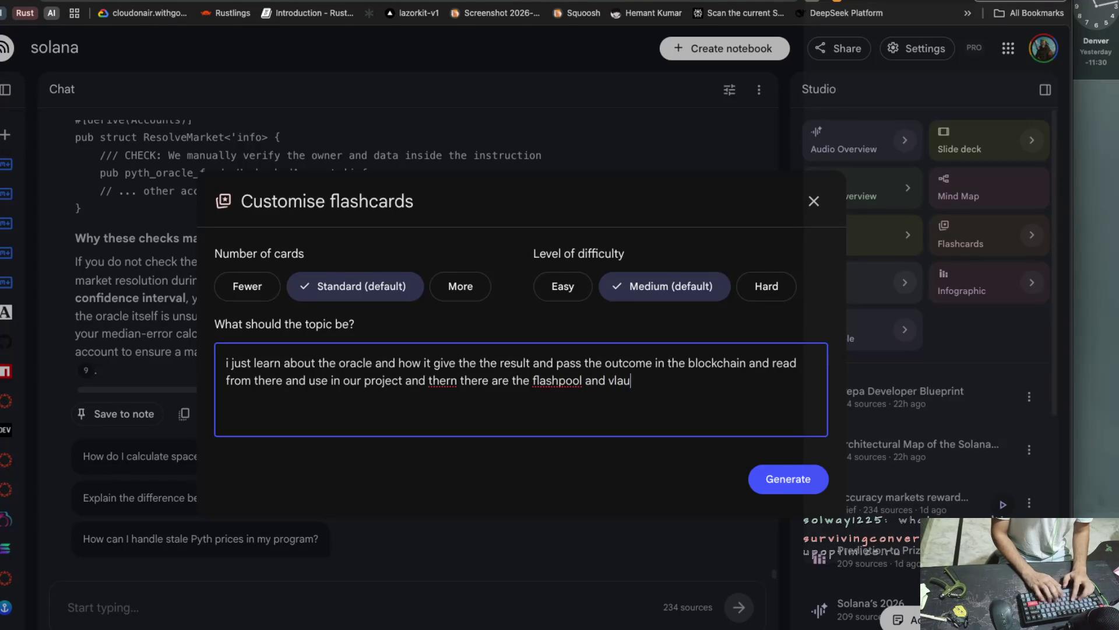
type("lt and user pr")
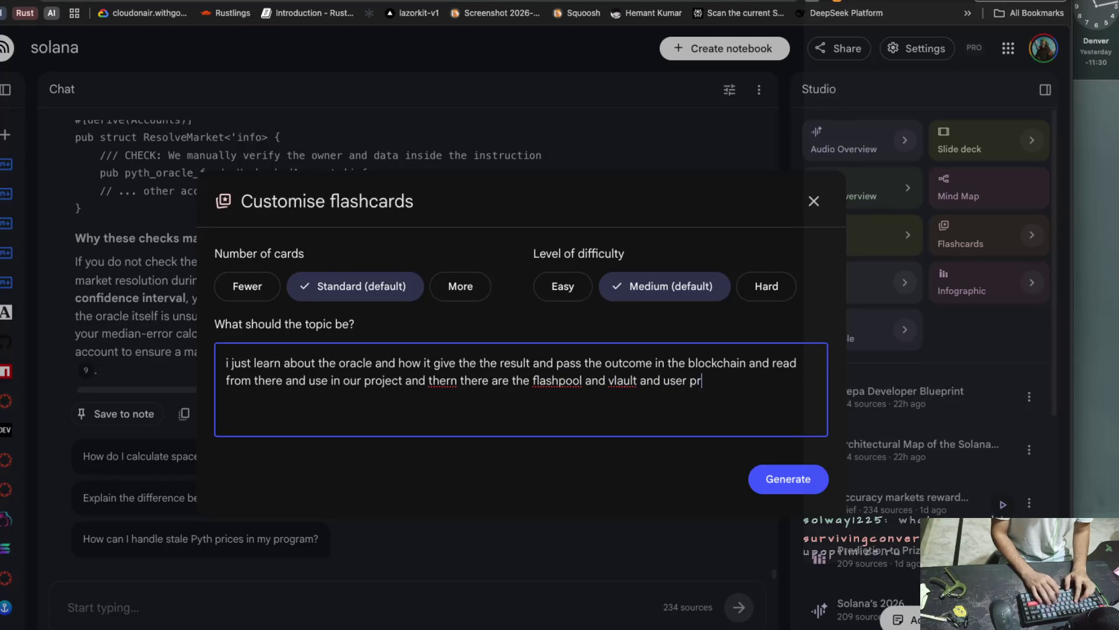
key("BackSpace")
key("BackSpace")
key("BackSpace")
type("hpoo")
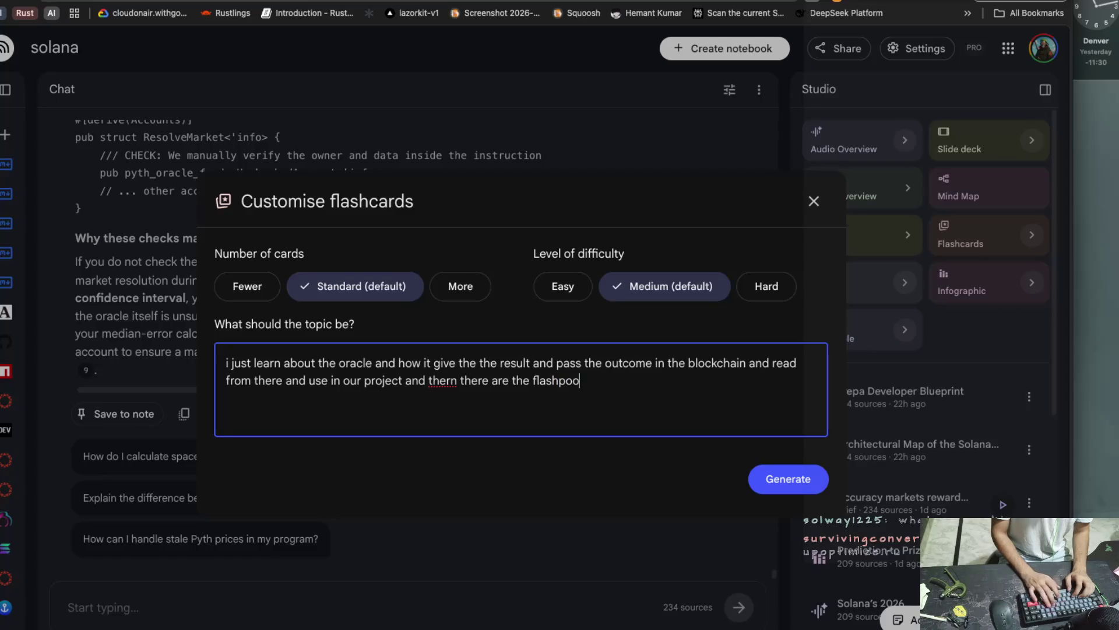
type("l and vlault a")
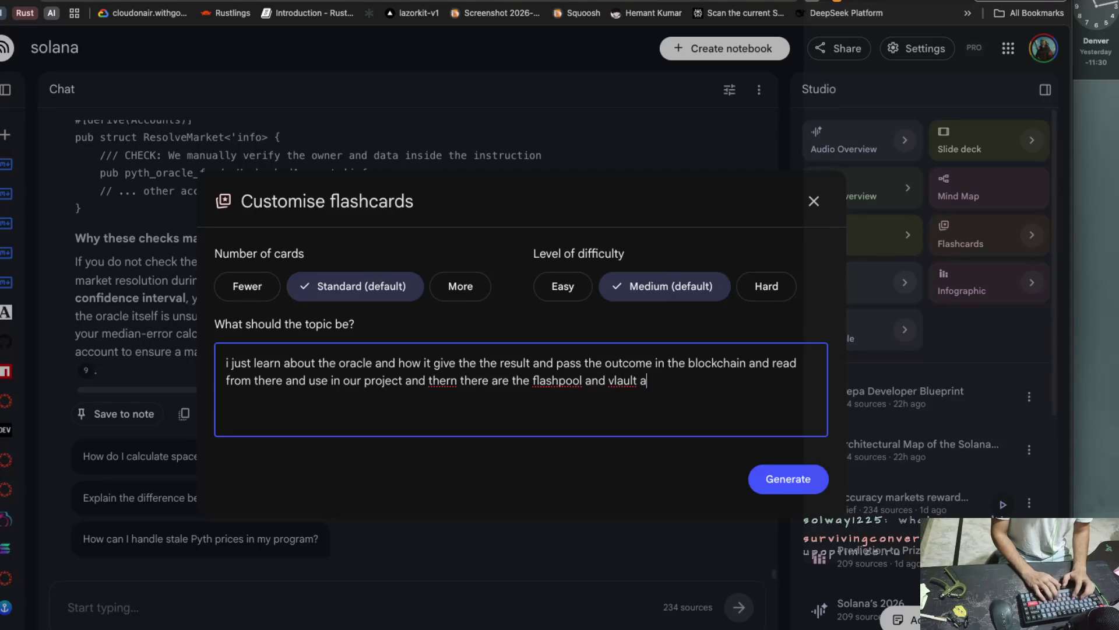
type("nd user pre")
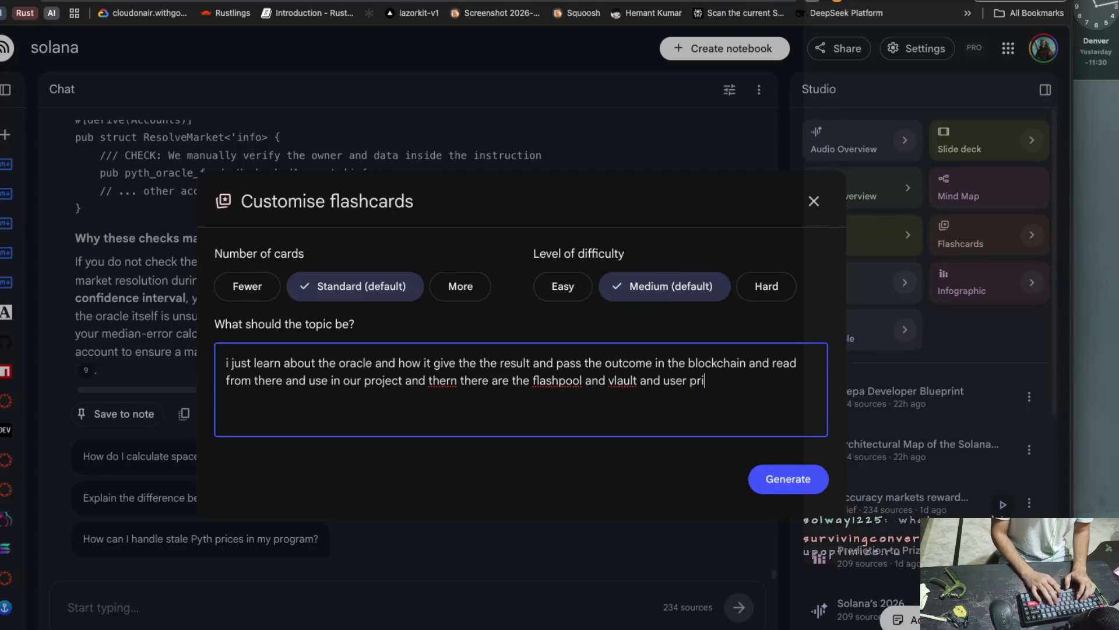
type("id")
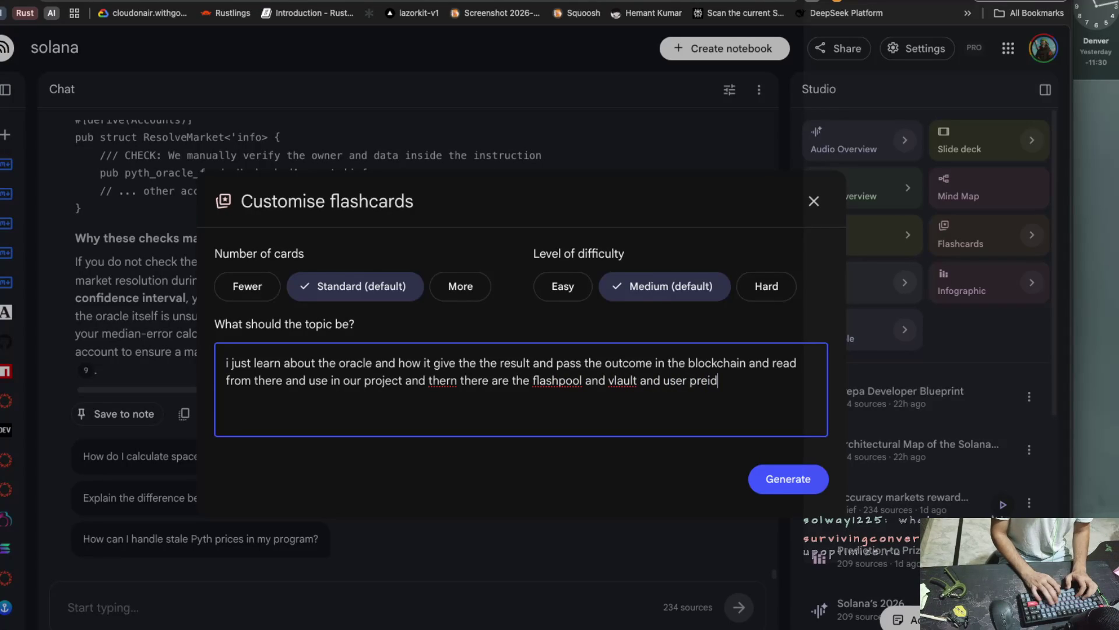